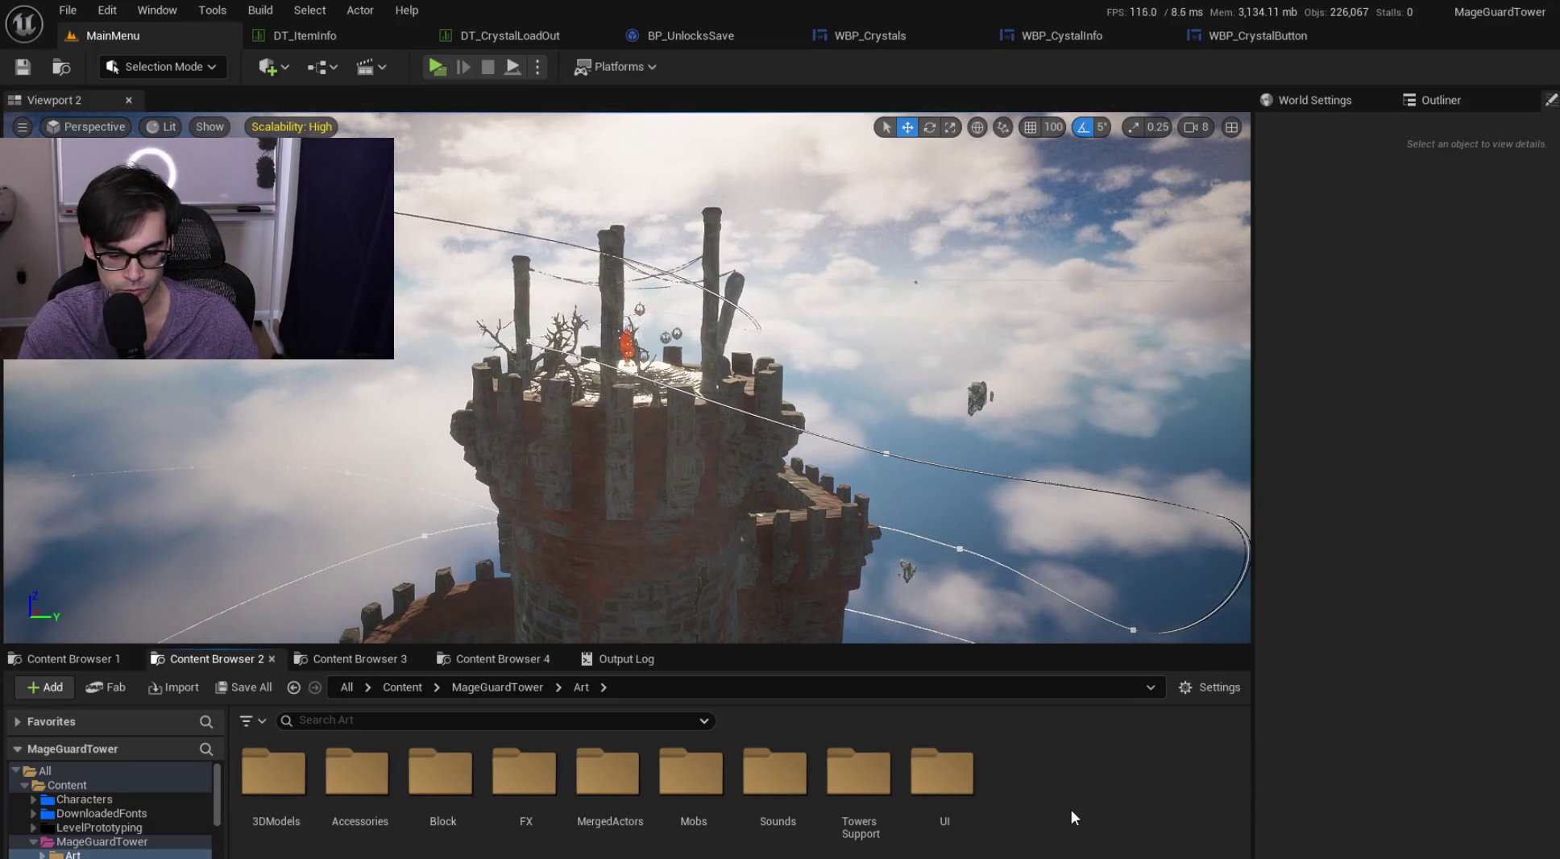
Step: In Content Browser 2, create a new folder named Crystals inside the Art folder
{"action": "left_click", "coordinate": [476, 659]}
{"action": "left_click", "coordinate": [347, 659]}
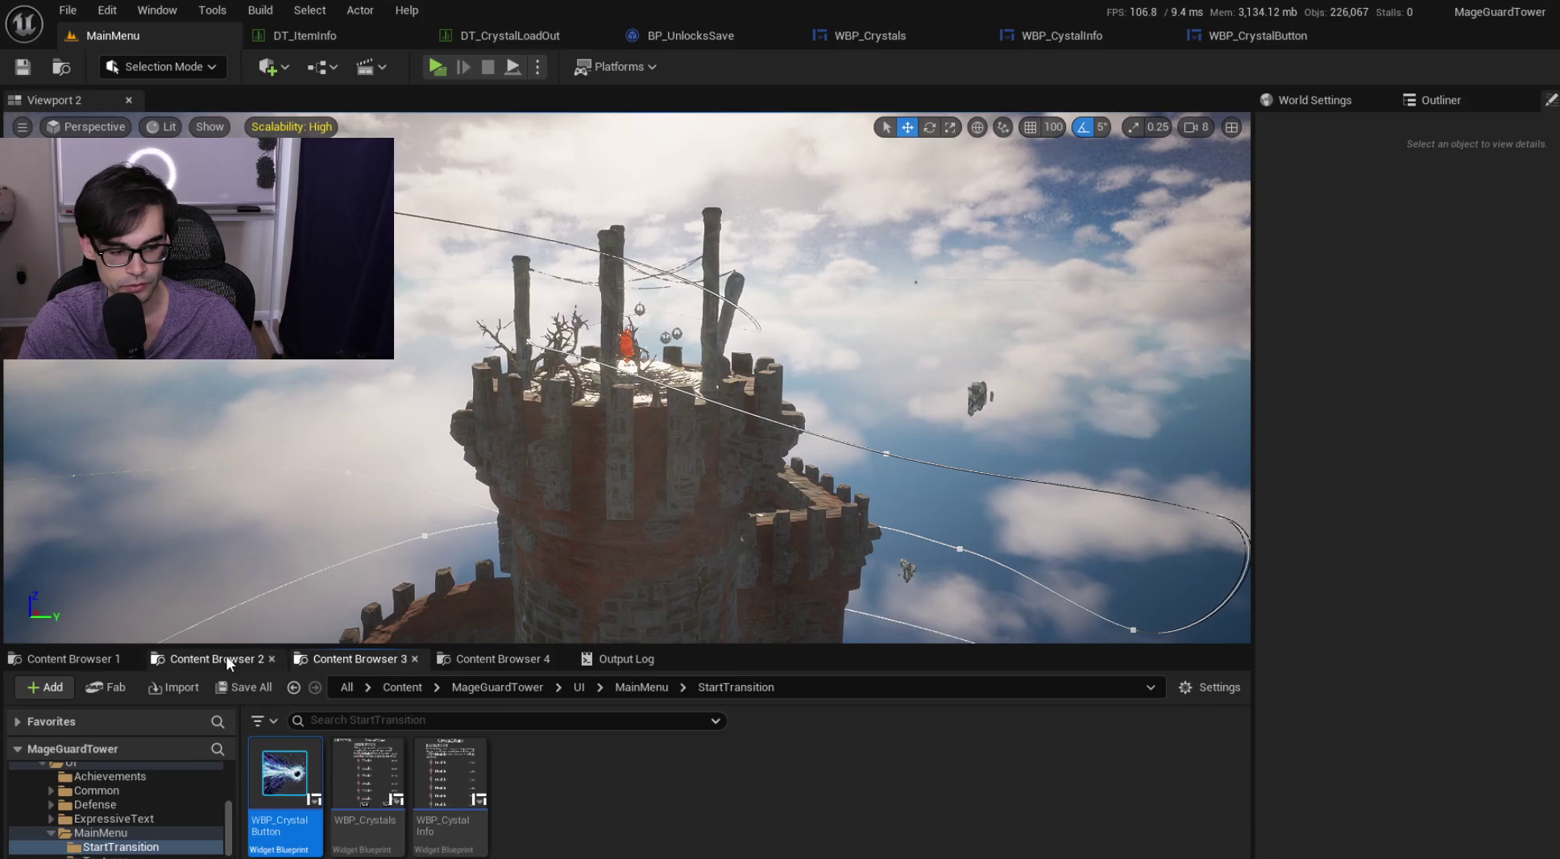
{"action": "left_click", "coordinate": [225, 658]}
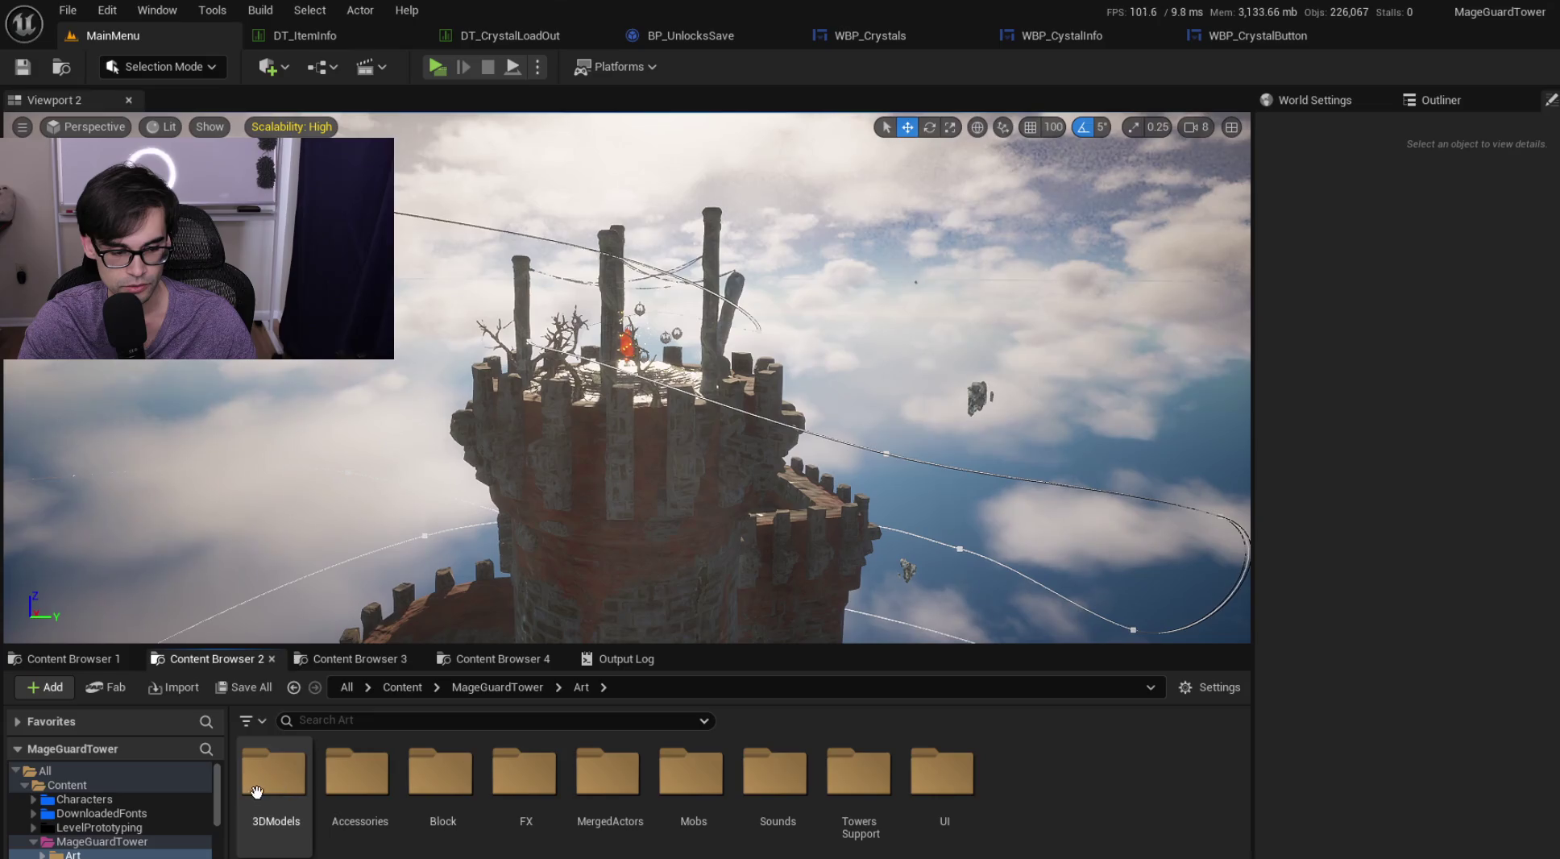
{"action": "right_click", "coordinate": [1056, 780]}
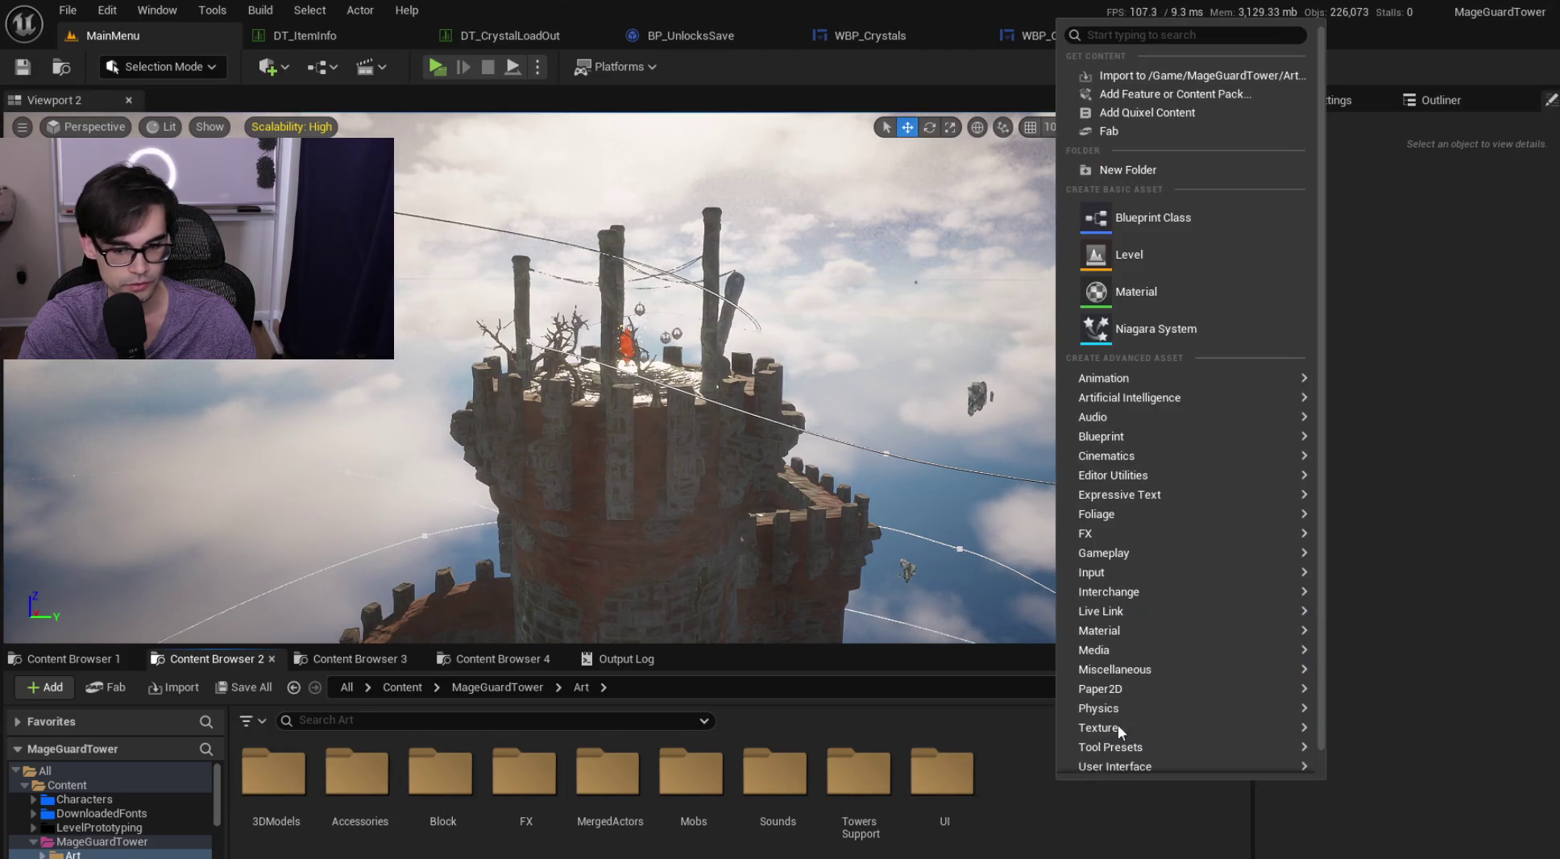
{"action": "left_click", "coordinate": [1203, 169]}
{"action": "type", "text": "Crystals"}
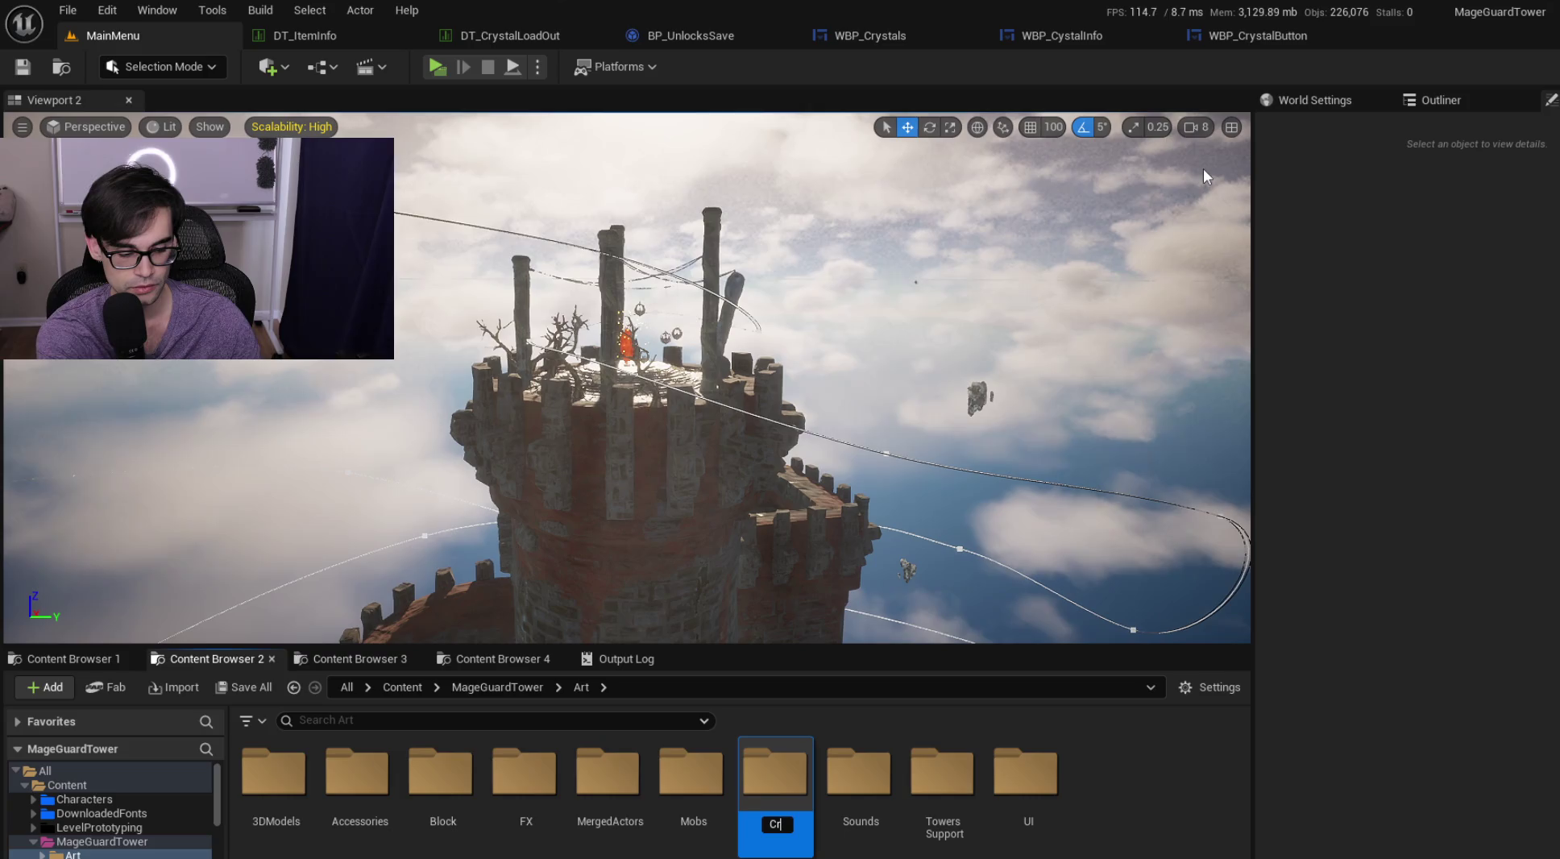
{"action": "key", "text": "Return"}
{"action": "key", "text": "Return"}
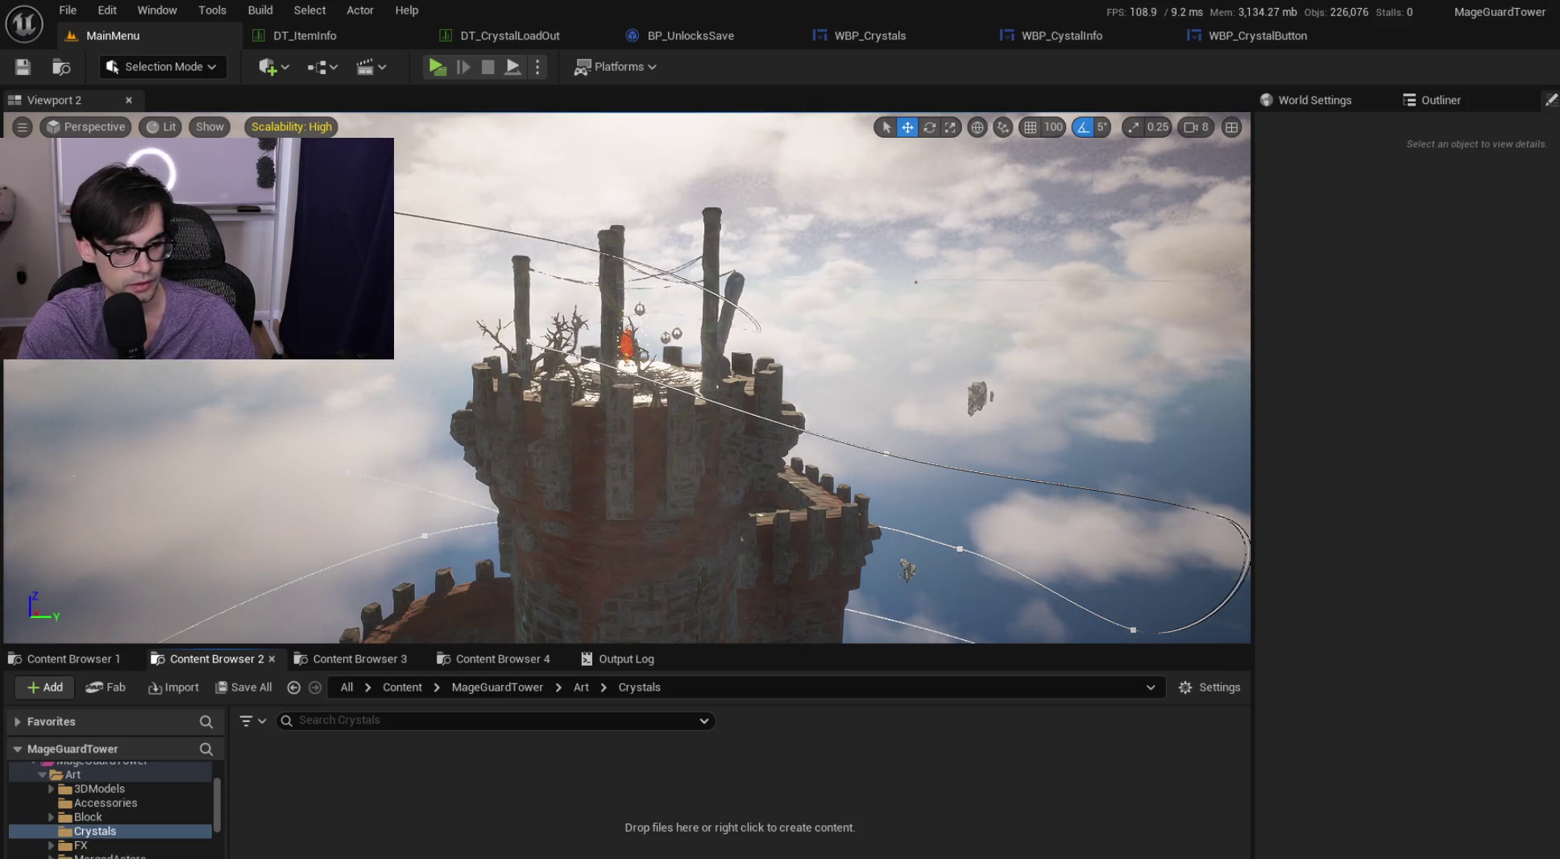
Step: In Content Browser 3, browse to Content > Marketplace > MagicalCrystalVFX > Niagara
{"action": "left_click", "coordinate": [345, 661]}
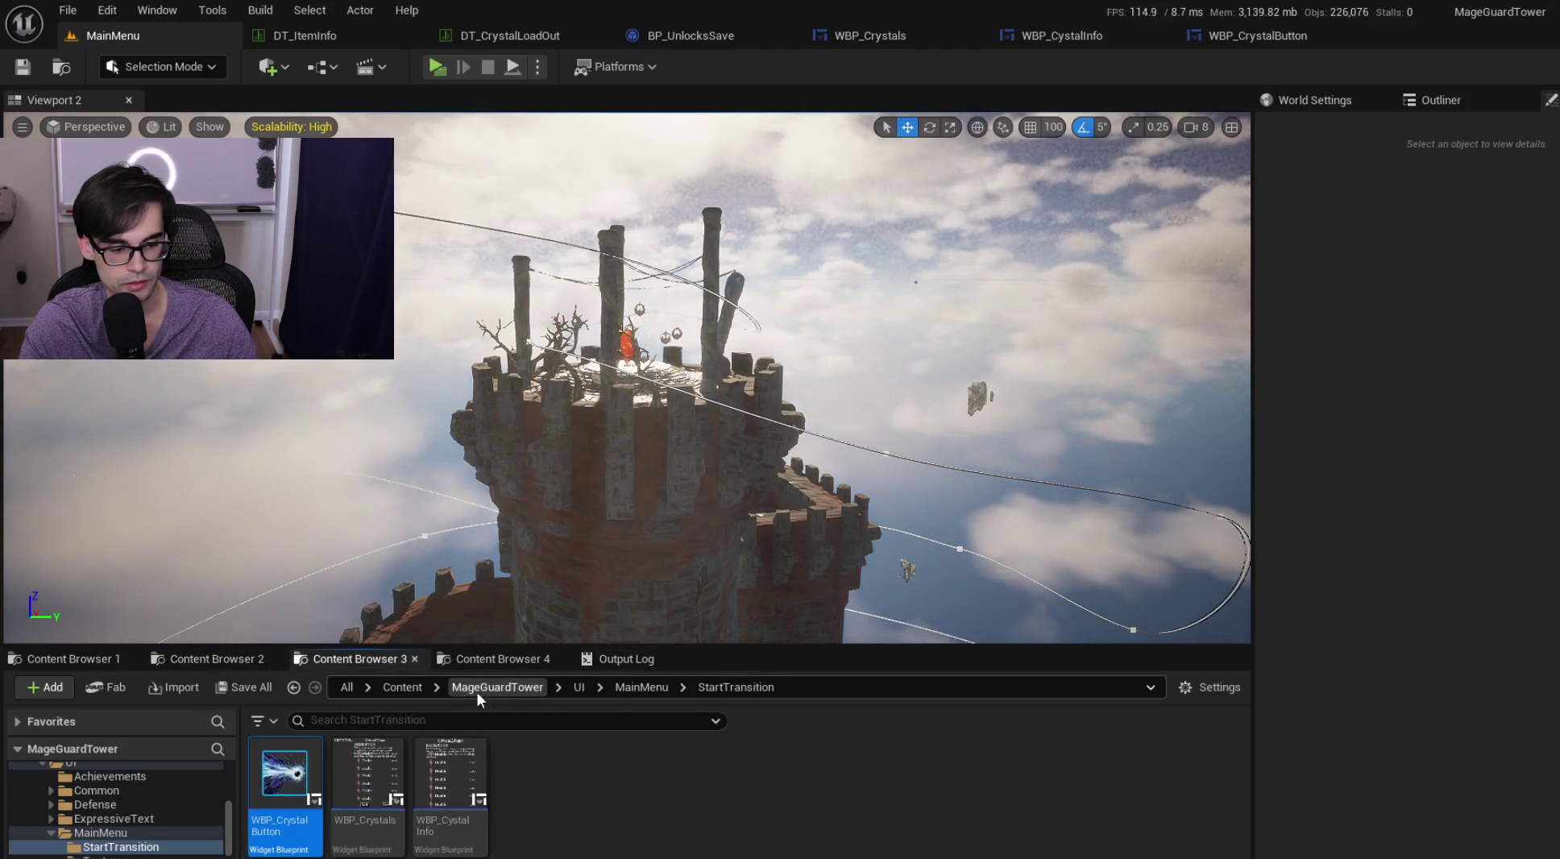
{"action": "left_click", "coordinate": [418, 687]}
{"action": "double_click", "coordinate": [682, 801]}
{"action": "scroll", "coordinate": [888, 794], "scroll_direction": "down", "scroll_amount": 1}
{"action": "scroll", "coordinate": [1183, 798], "scroll_direction": "down", "scroll_amount": 1}
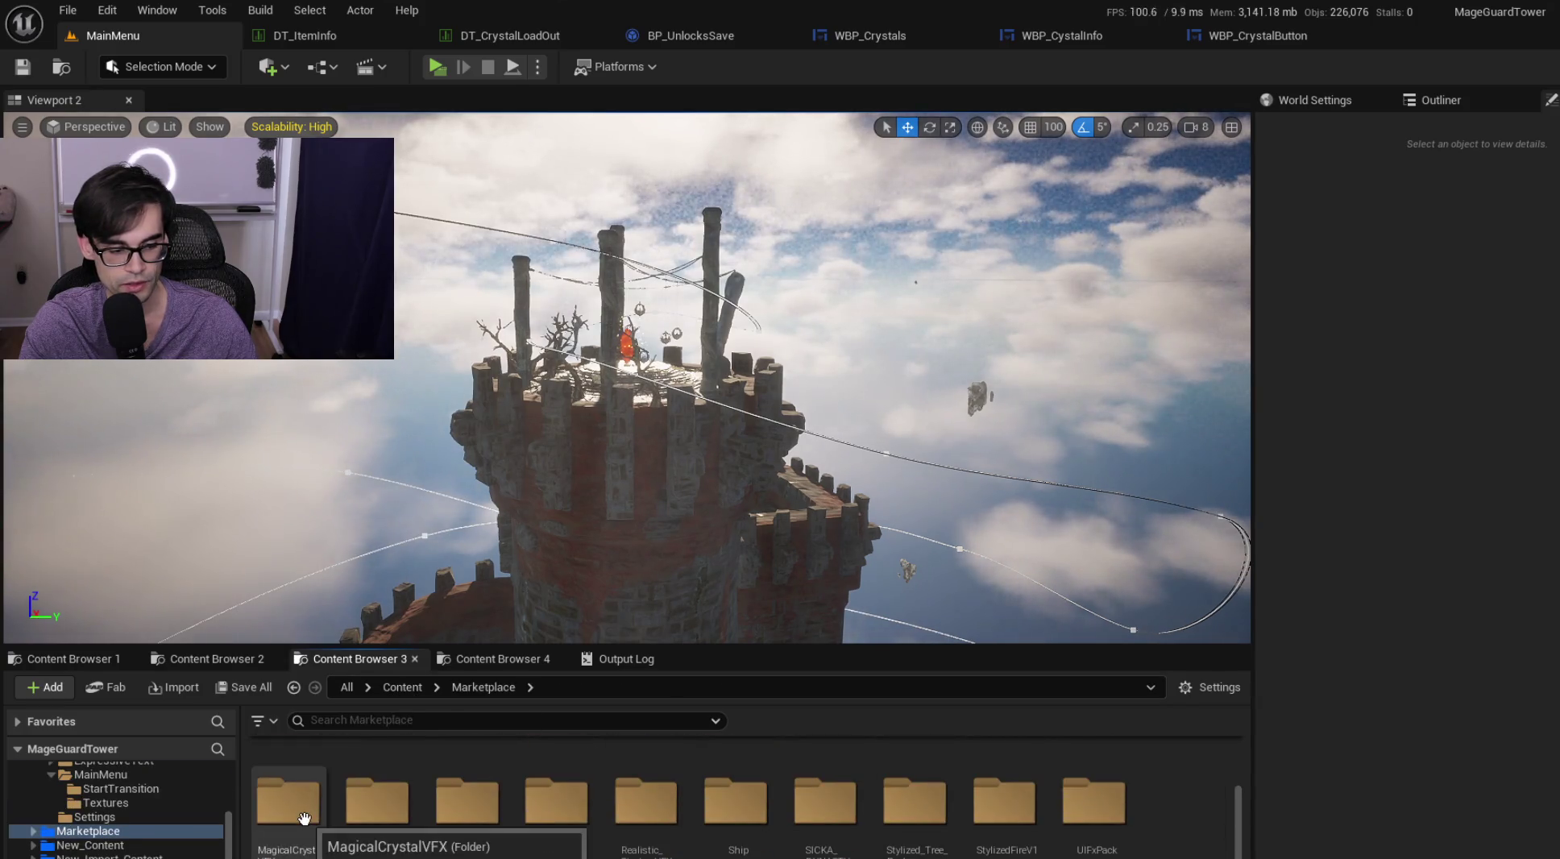
{"action": "double_click", "coordinate": [304, 819]}
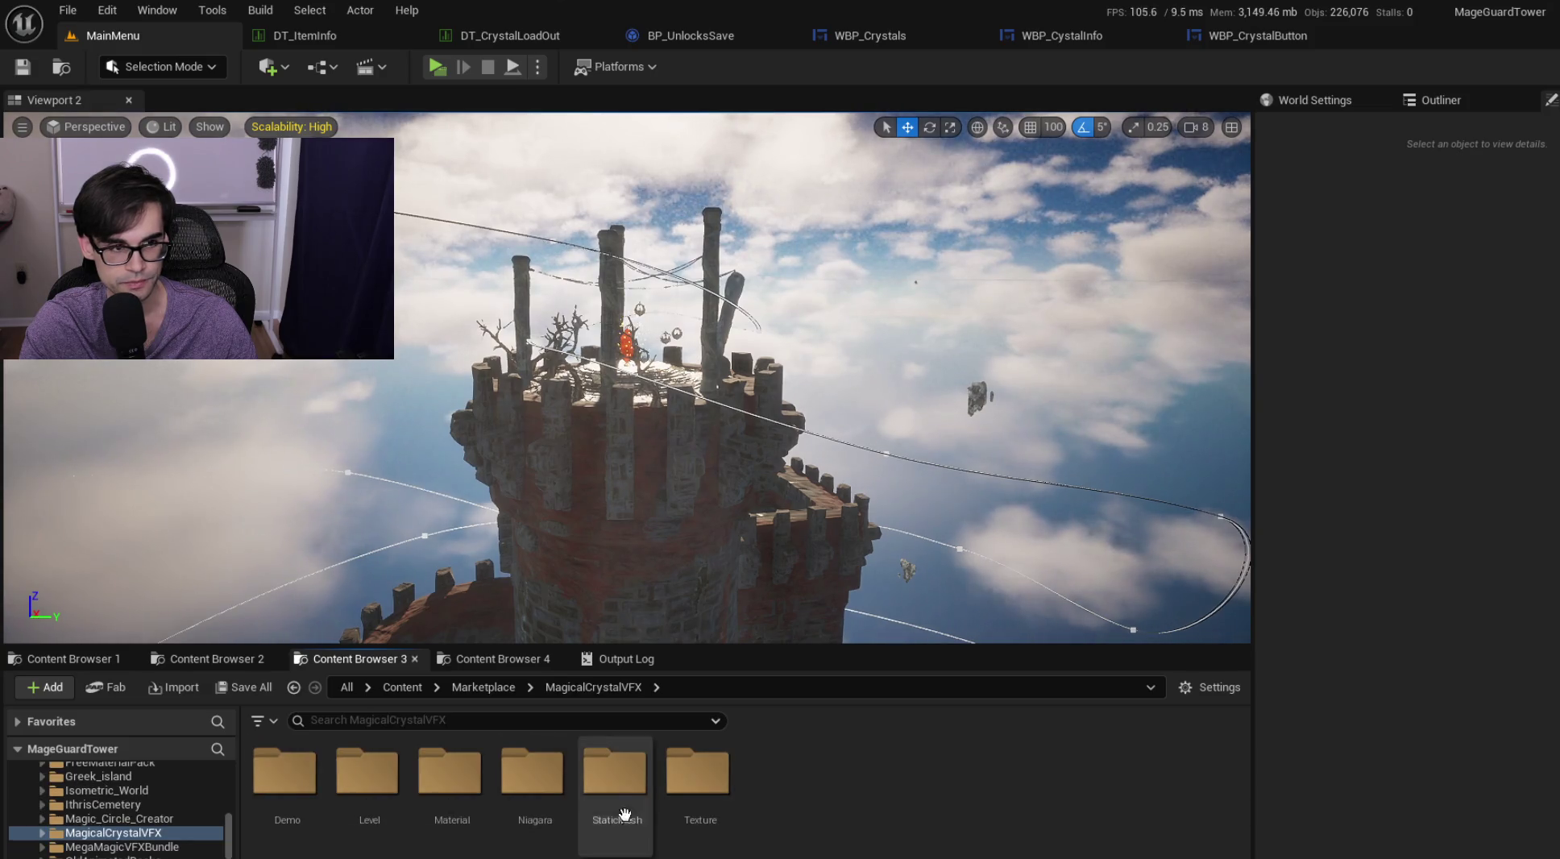
{"action": "double_click", "coordinate": [546, 798]}
Step: Select all the NS_ crystal Niagara systems in the folder with Ctrl+A
{"action": "scroll", "coordinate": [546, 798], "scroll_direction": "down", "scroll_amount": 2}
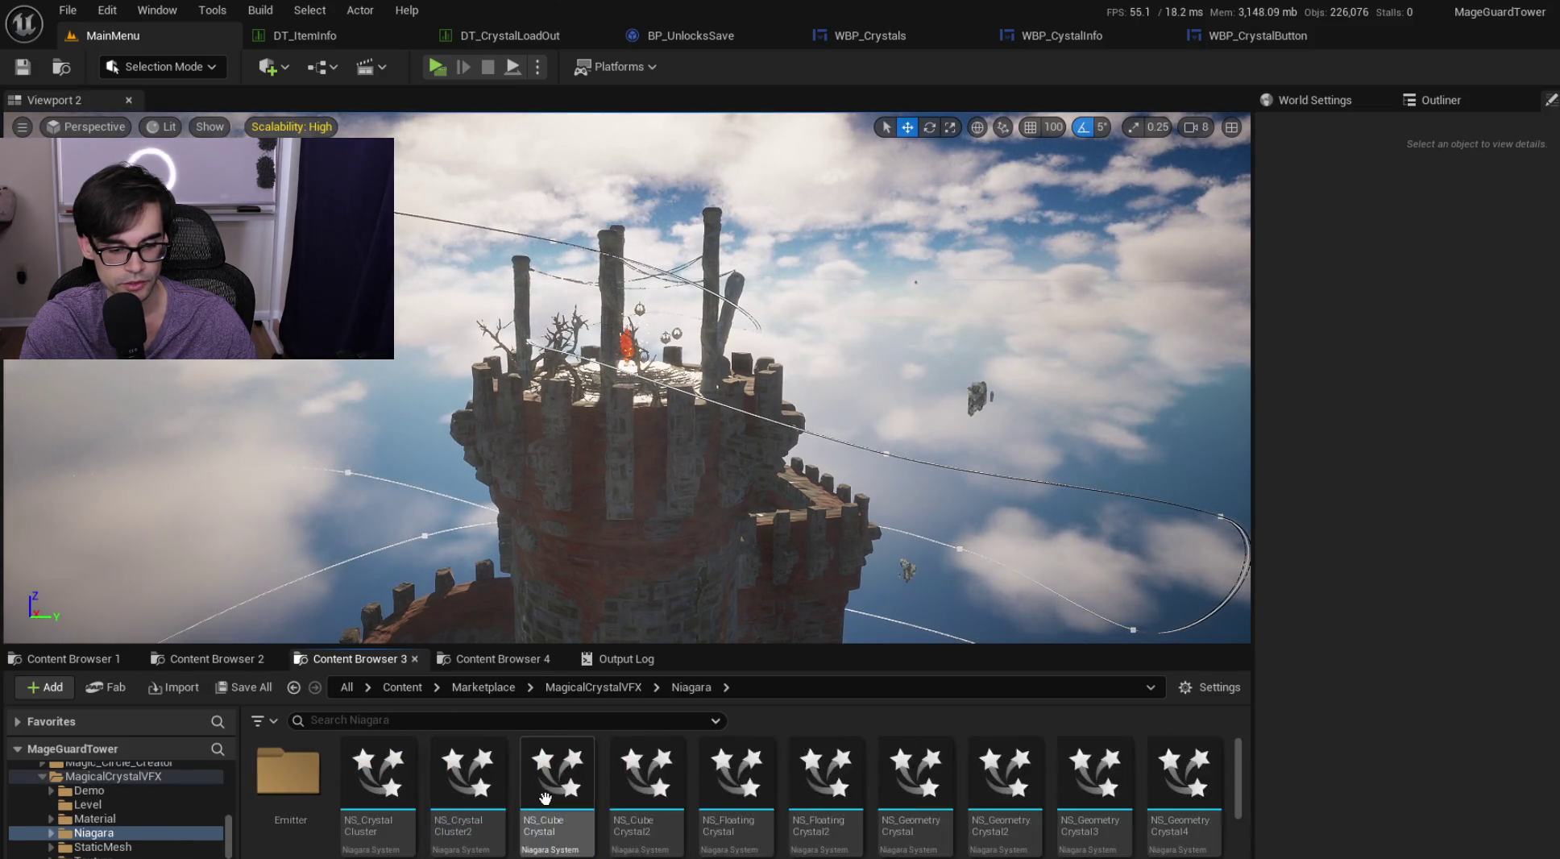
{"action": "key", "text": "ctrl+a"}
{"action": "scroll", "coordinate": [390, 776], "scroll_direction": "up", "scroll_amount": 3}
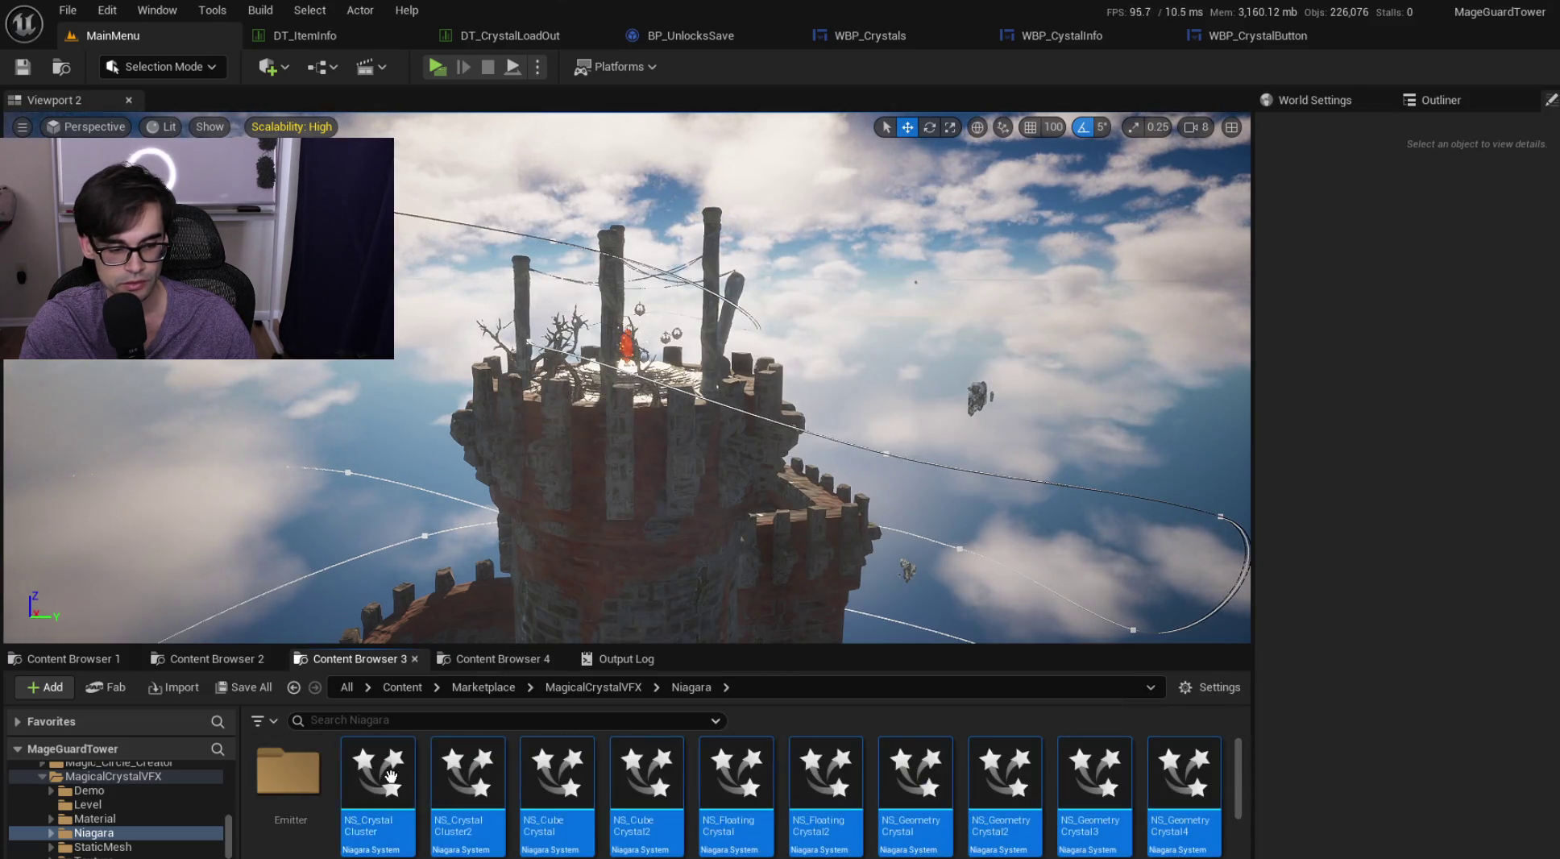
{"action": "scroll", "coordinate": [175, 802], "scroll_direction": "up", "scroll_amount": 5}
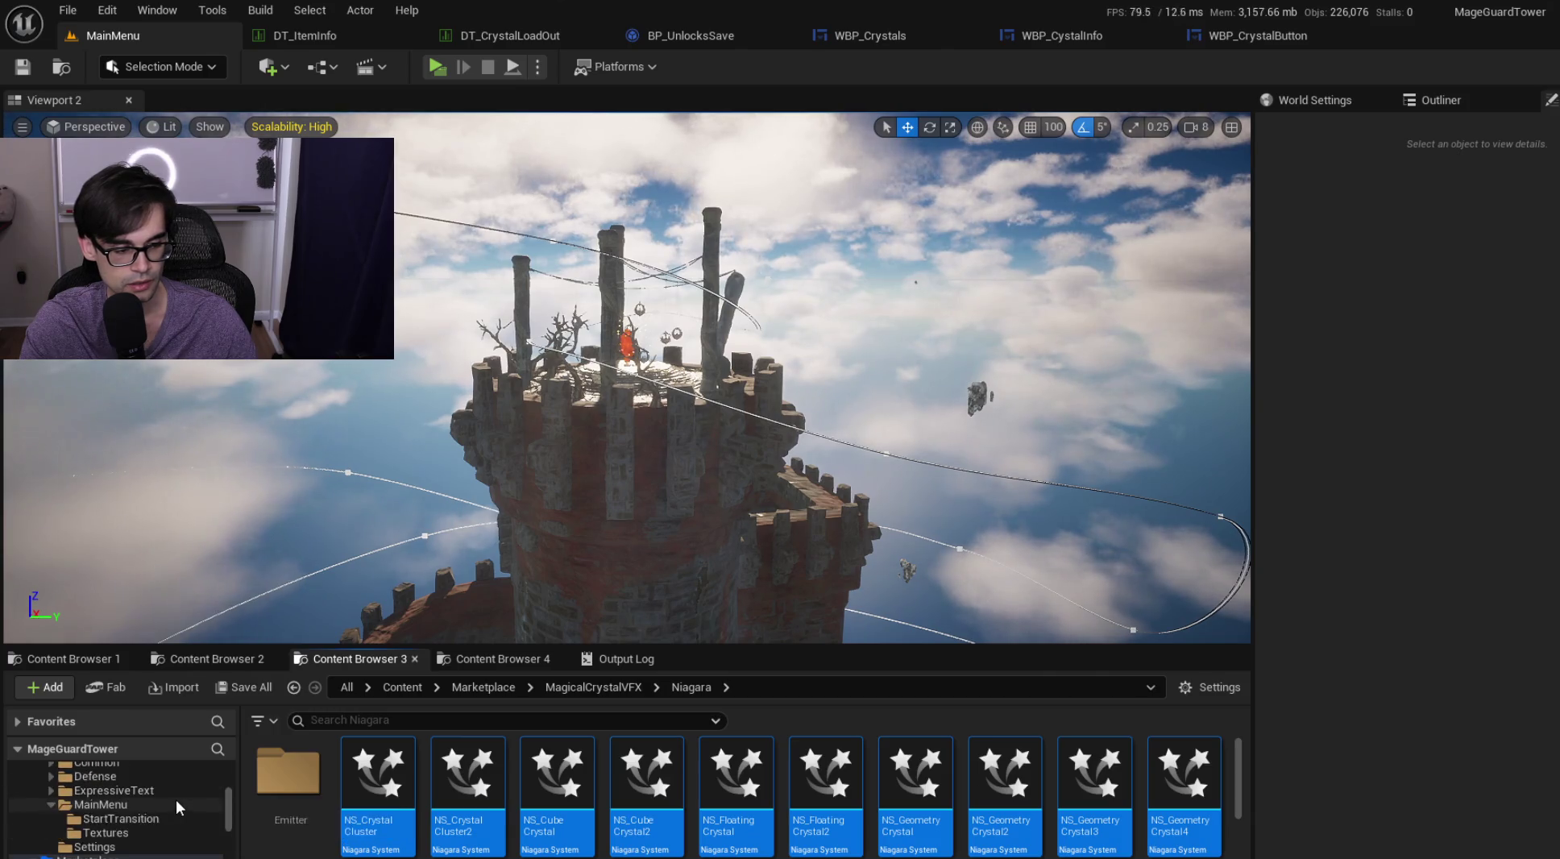
{"action": "scroll", "coordinate": [178, 789], "scroll_direction": "up", "scroll_amount": 3}
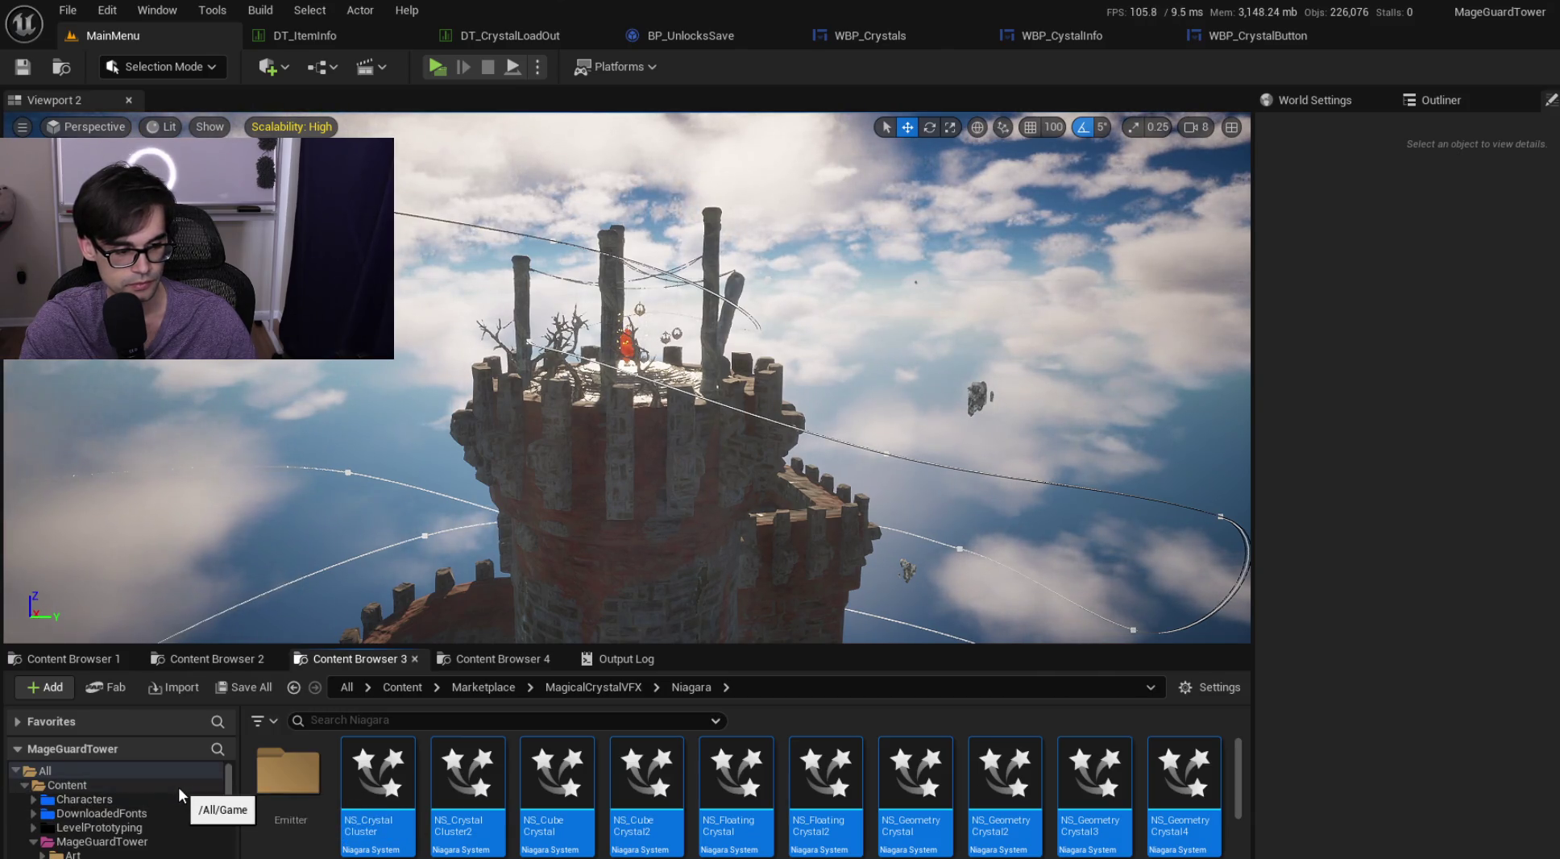
{"action": "scroll", "coordinate": [181, 786], "scroll_direction": "down", "scroll_amount": 3}
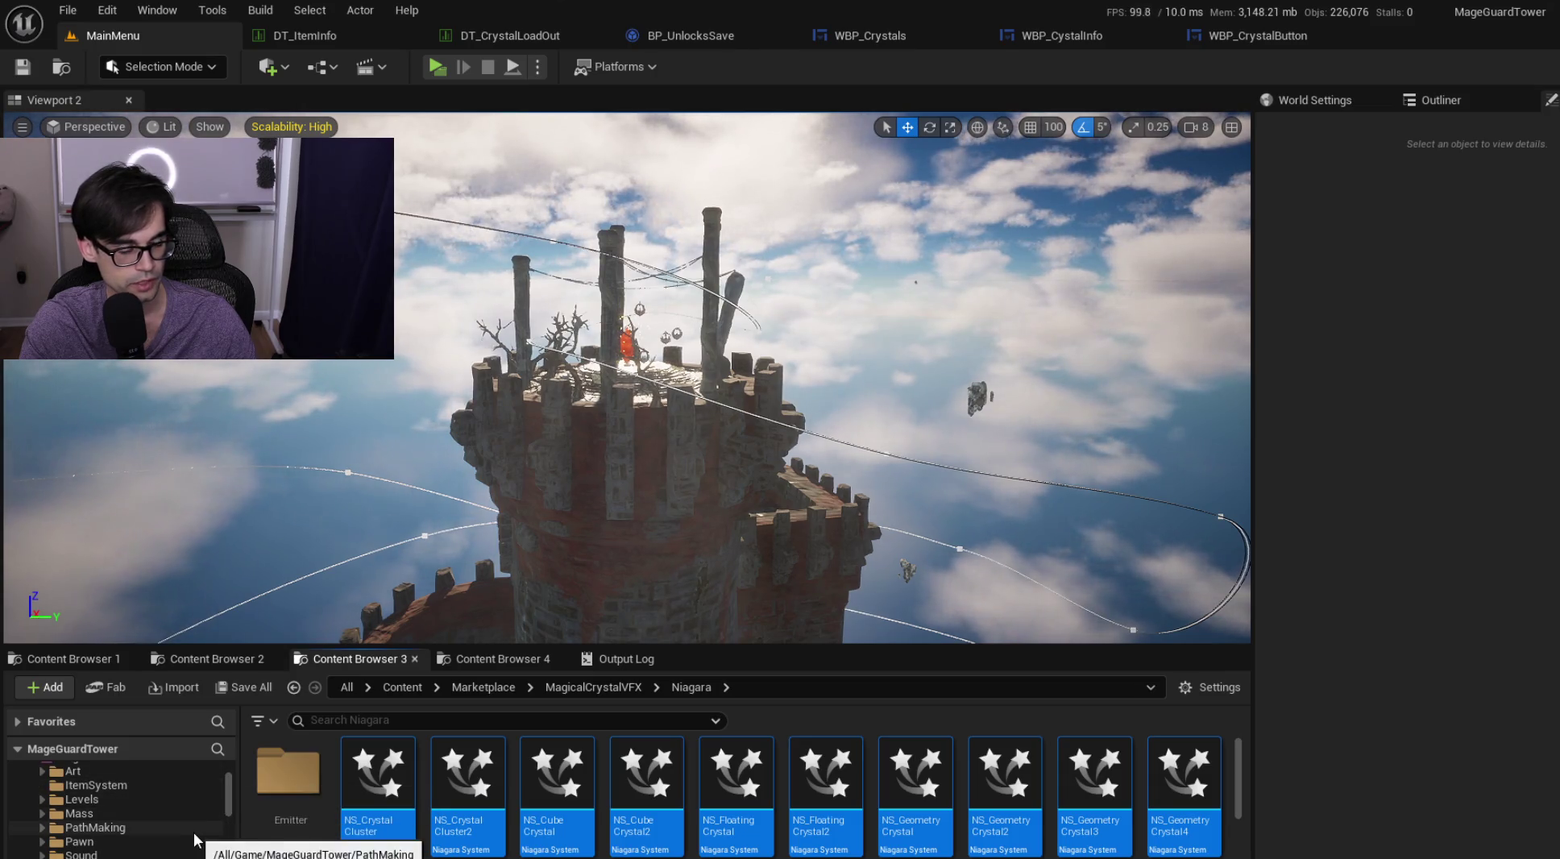
{"action": "scroll", "coordinate": [48, 834], "scroll_direction": "down", "scroll_amount": 2}
{"action": "left_click", "coordinate": [40, 842]}
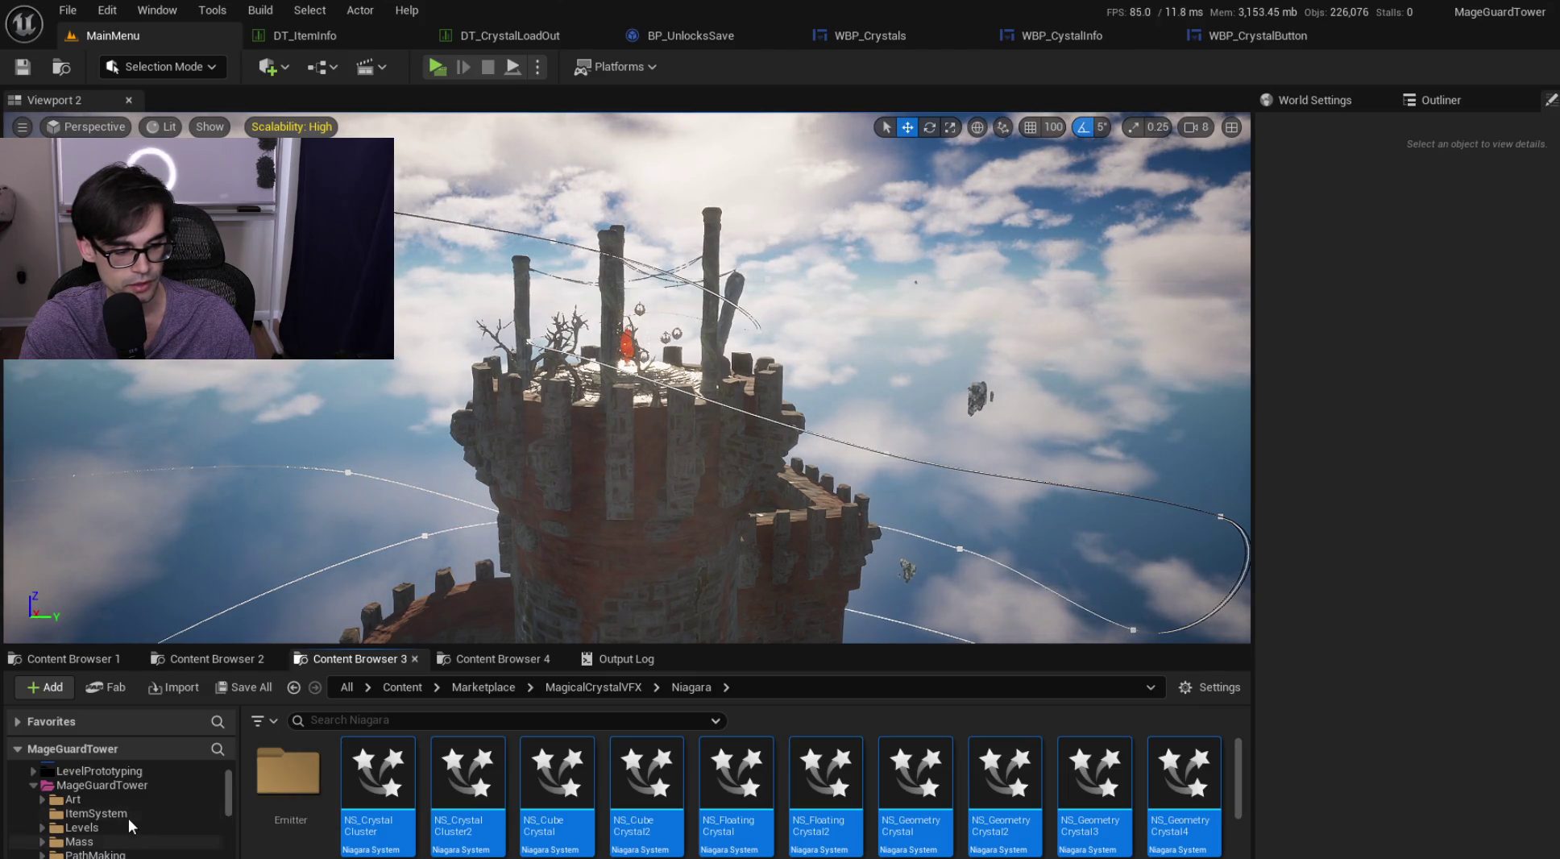
{"action": "scroll", "coordinate": [127, 810], "scroll_direction": "up", "scroll_amount": 3}
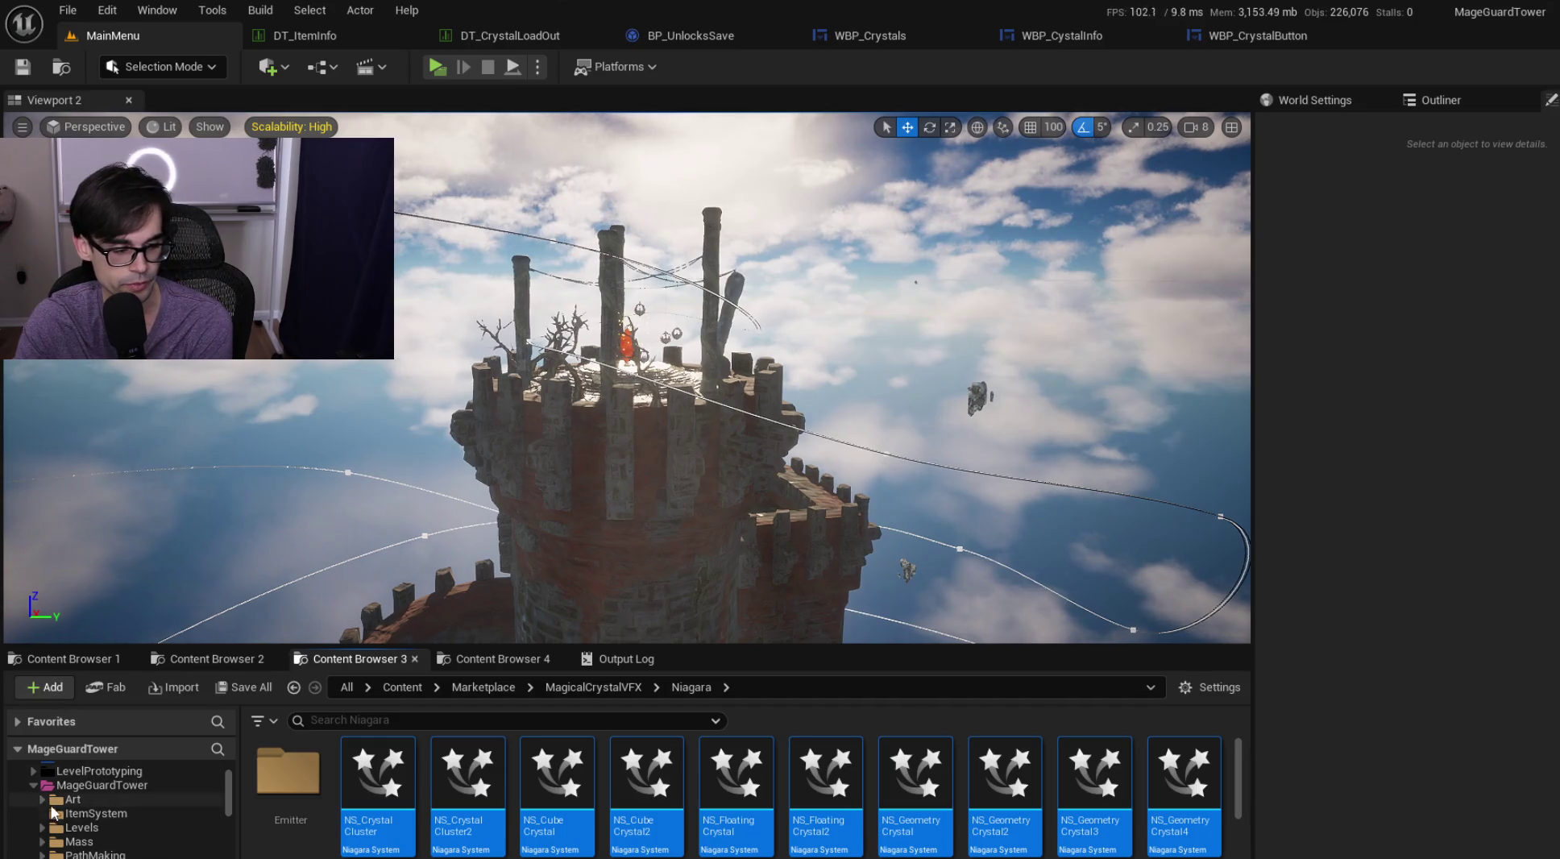
{"action": "scroll", "coordinate": [169, 809], "scroll_direction": "down", "scroll_amount": 2}
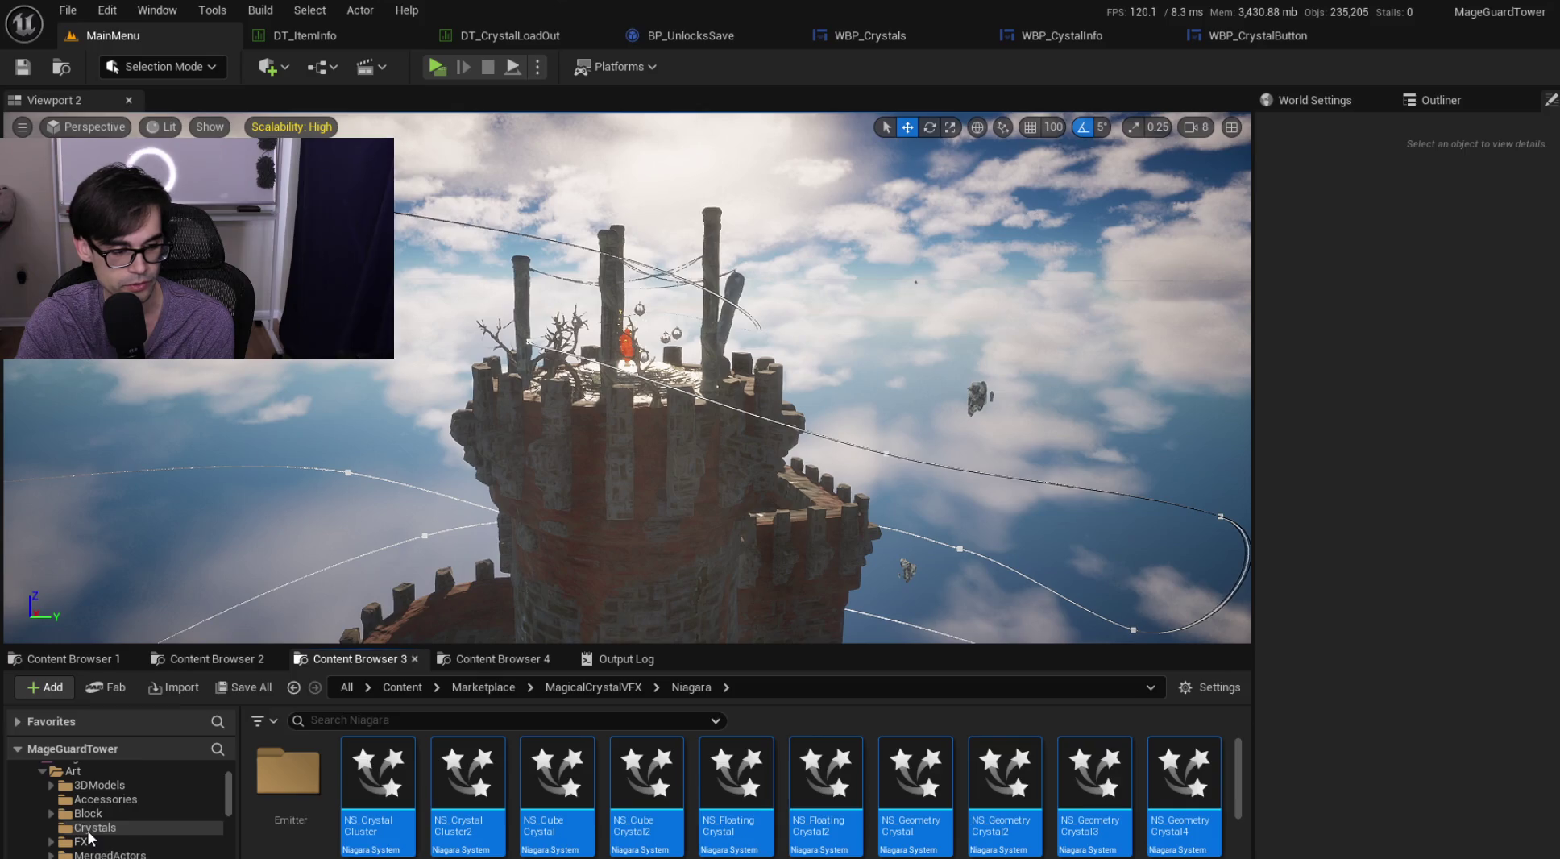
Step: Move the selected crystal Niagara systems into Art/Crystals and Save All
{"action": "left_click_drag", "start_coordinate": [89, 839], "coordinate": [153, 844]}
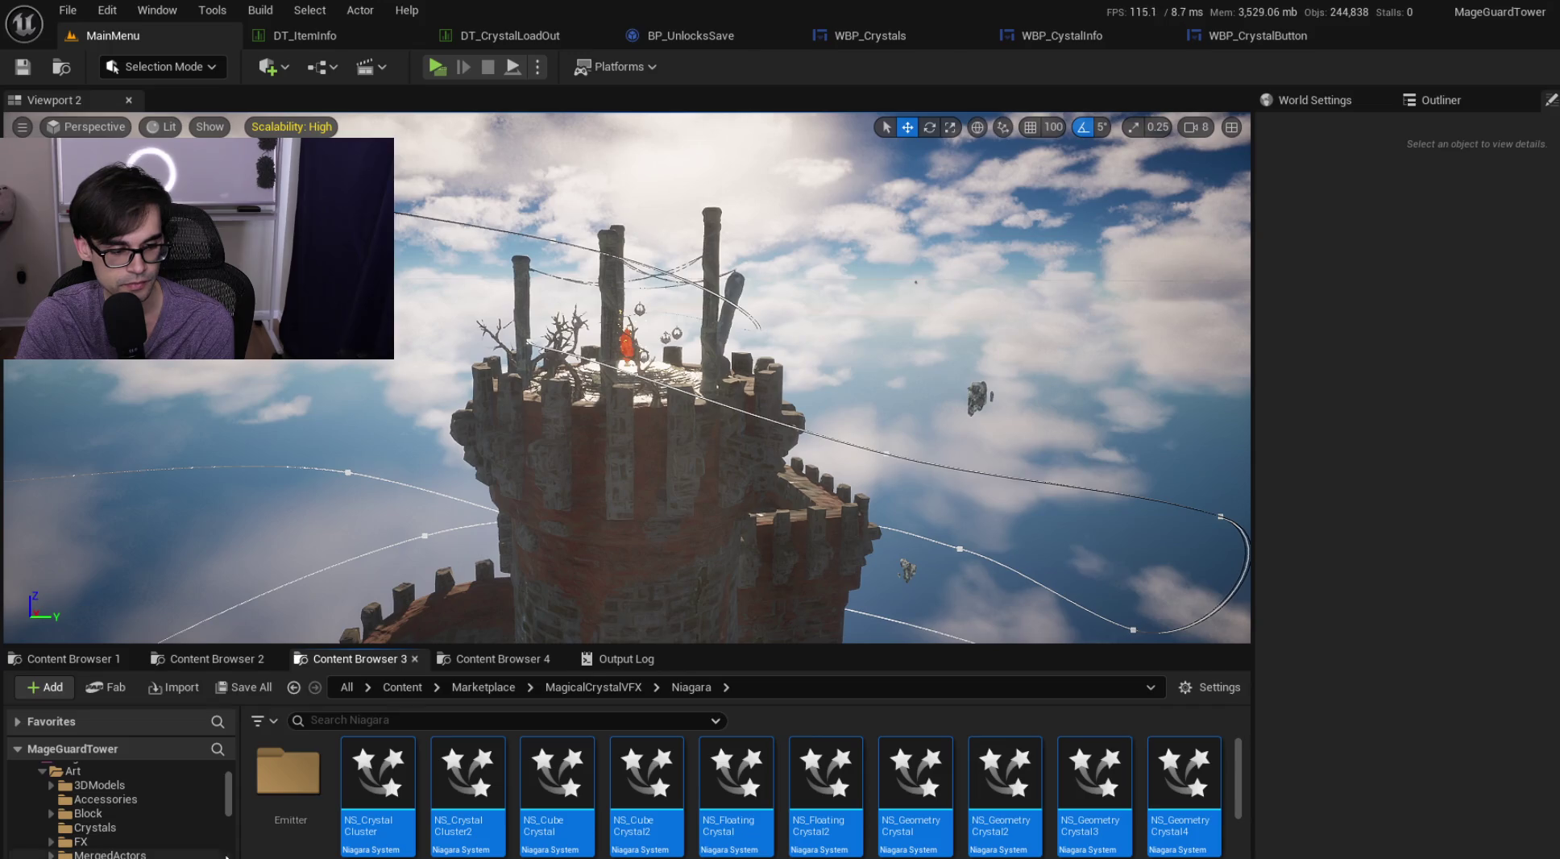
{"action": "left_click", "coordinate": [95, 828]}
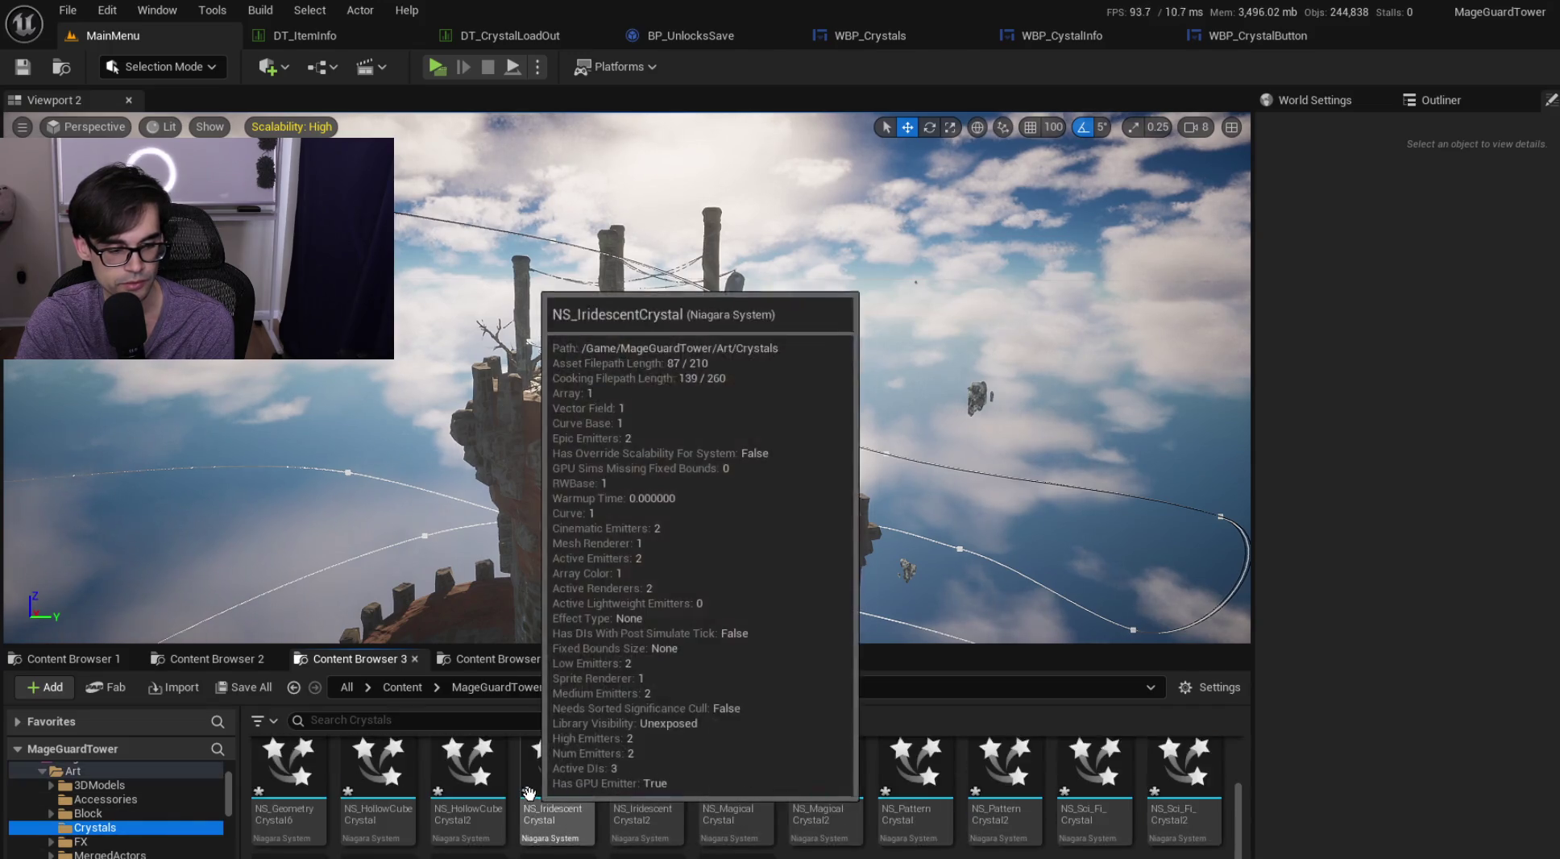
{"action": "left_click", "coordinate": [71, 10]}
{"action": "left_click", "coordinate": [77, 12]}
{"action": "left_click", "coordinate": [76, 12]}
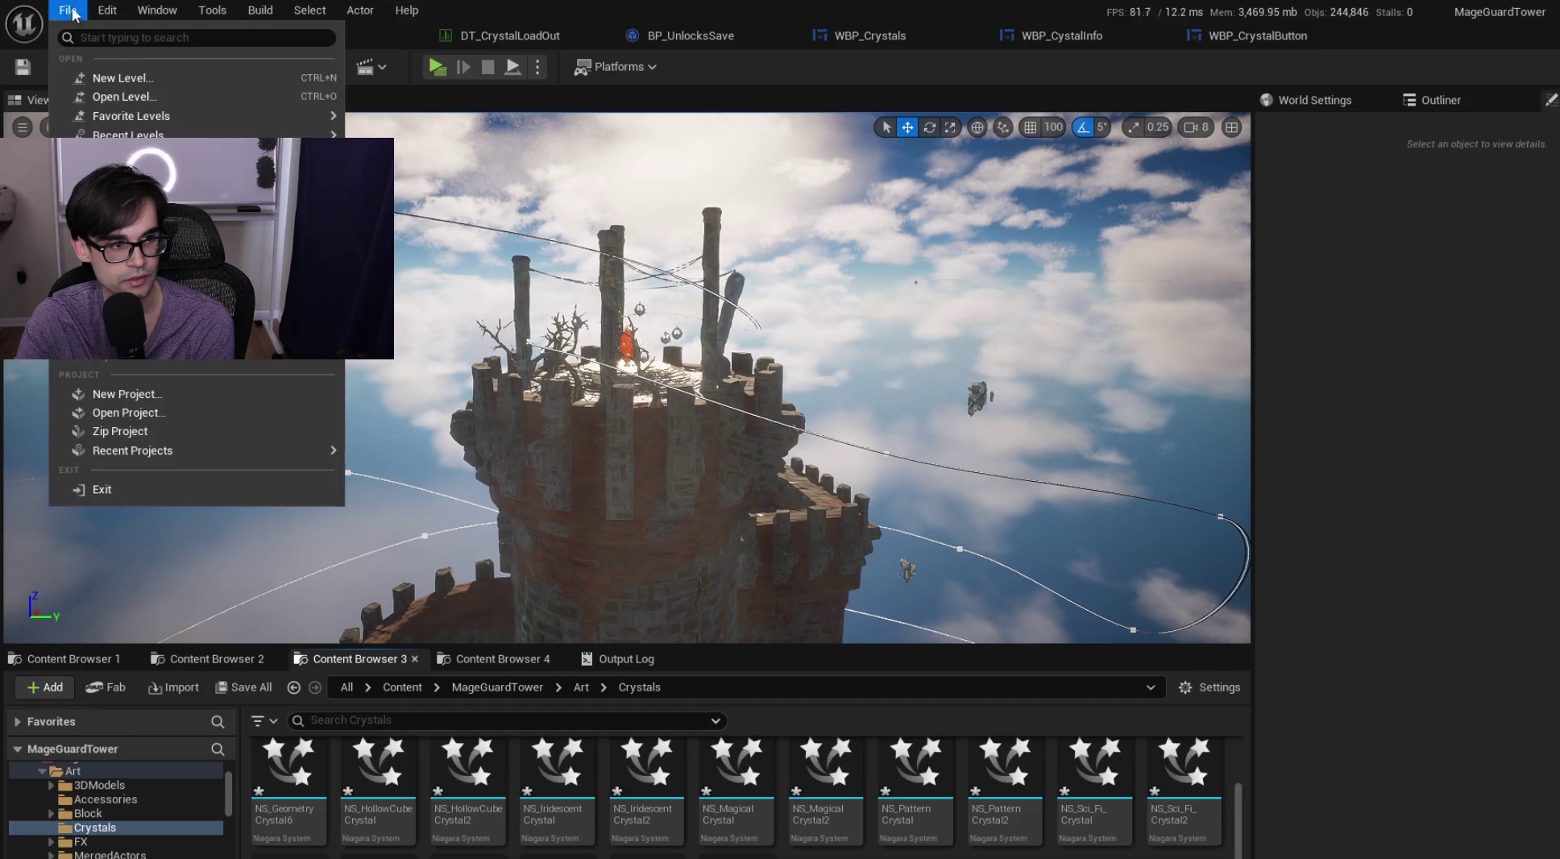
{"action": "left_click", "coordinate": [121, 209]}
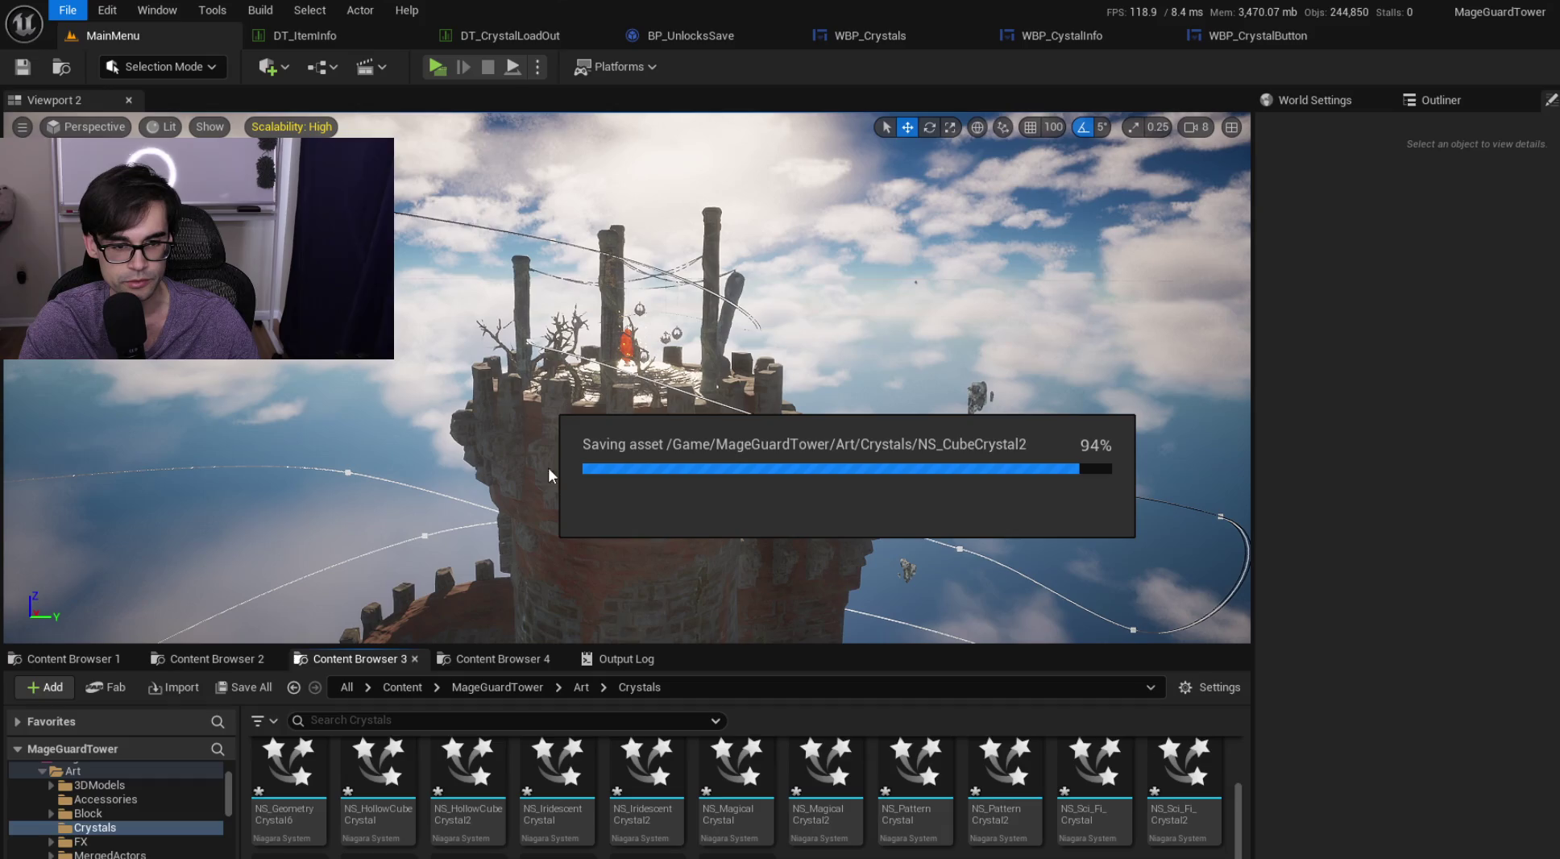
{"action": "left_click", "coordinate": [464, 658]}
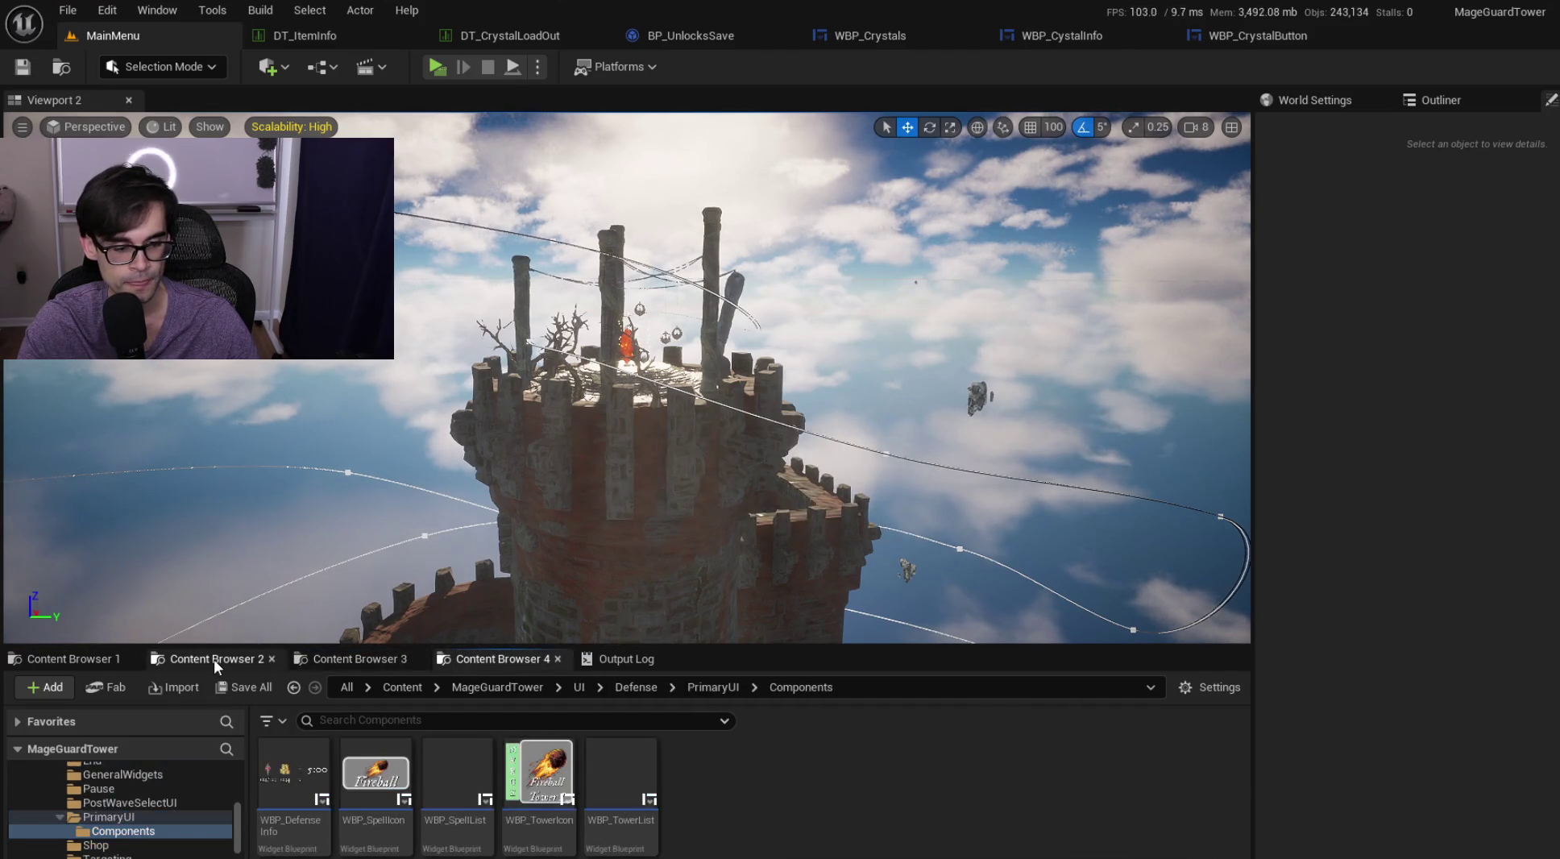
Step: Look through the other content browsers and return to the top-level Content folder
{"action": "left_click", "coordinate": [214, 660]}
{"action": "left_click", "coordinate": [88, 659]}
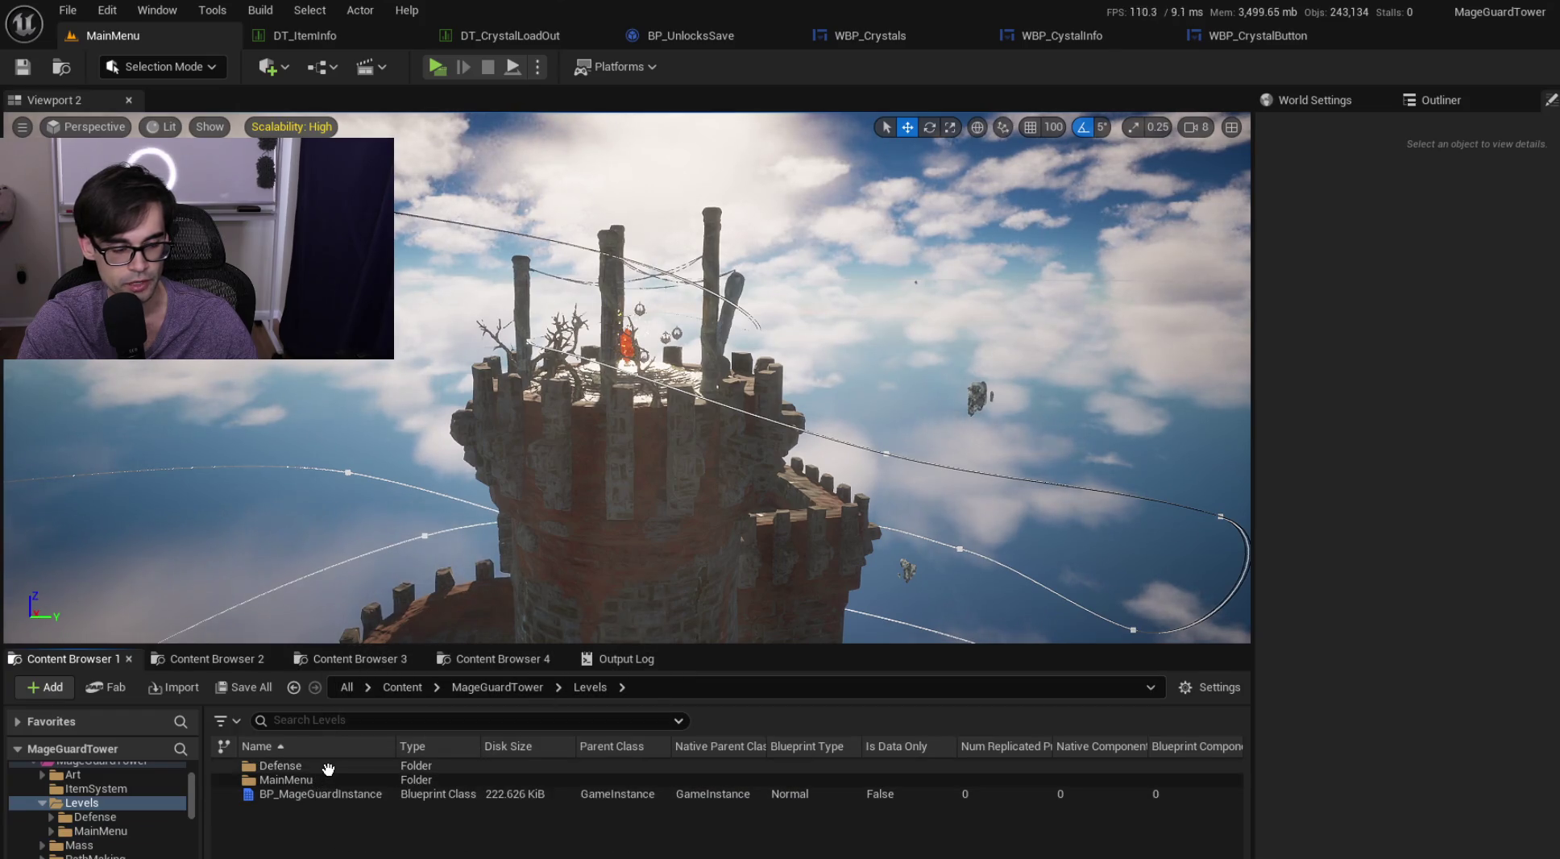
{"action": "left_click", "coordinate": [403, 687]}
{"action": "scroll", "coordinate": [437, 819], "scroll_direction": "down", "scroll_amount": 3}
{"action": "scroll", "coordinate": [346, 817], "scroll_direction": "up", "scroll_amount": 2}
{"action": "left_click", "coordinate": [243, 658]}
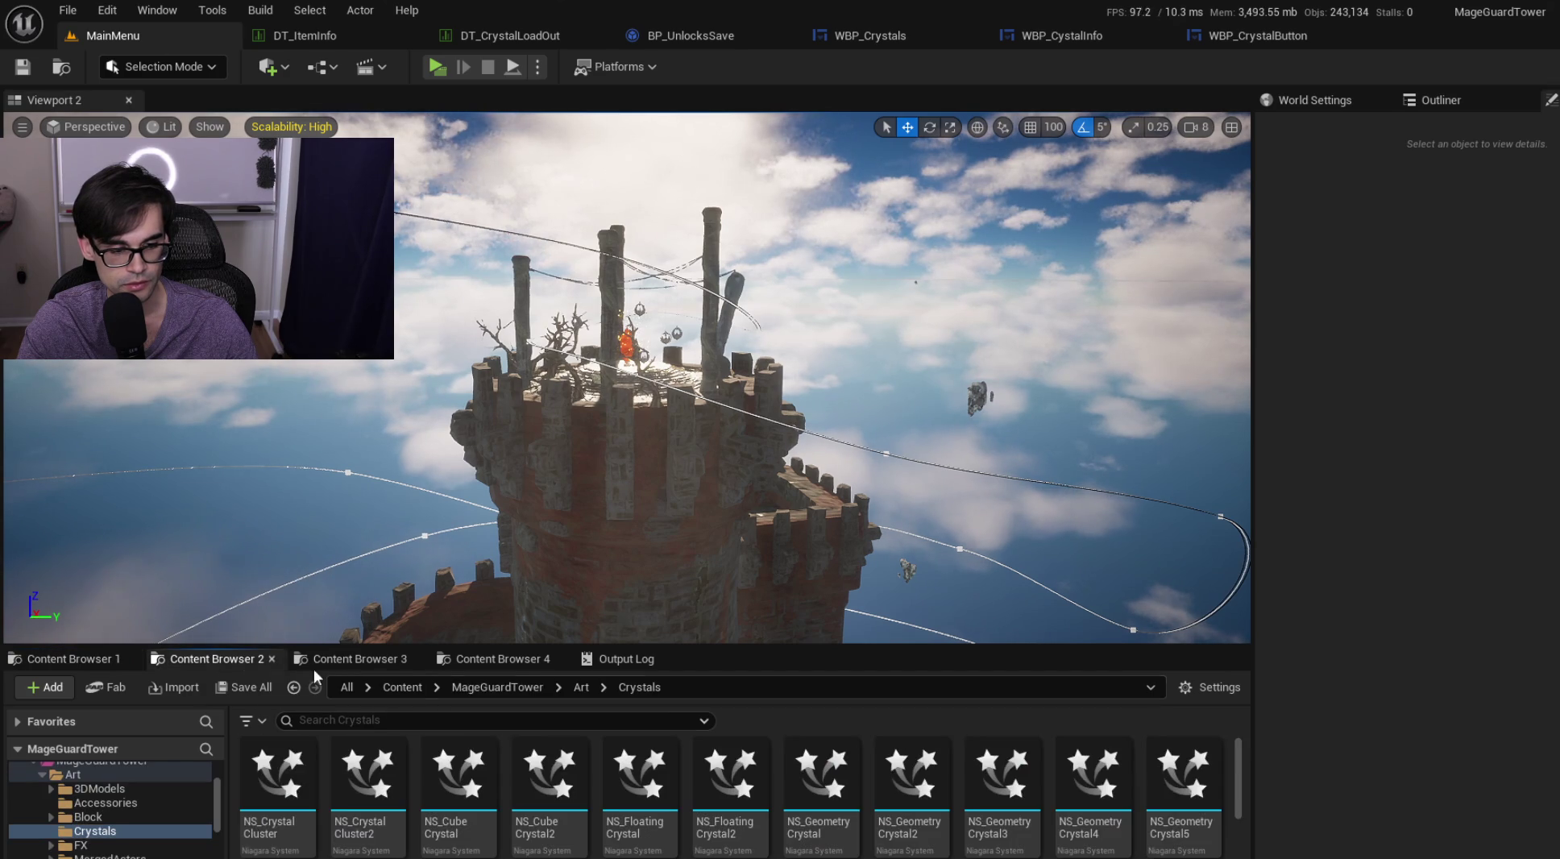
{"action": "left_click", "coordinate": [373, 661]}
{"action": "left_click", "coordinate": [508, 687]}
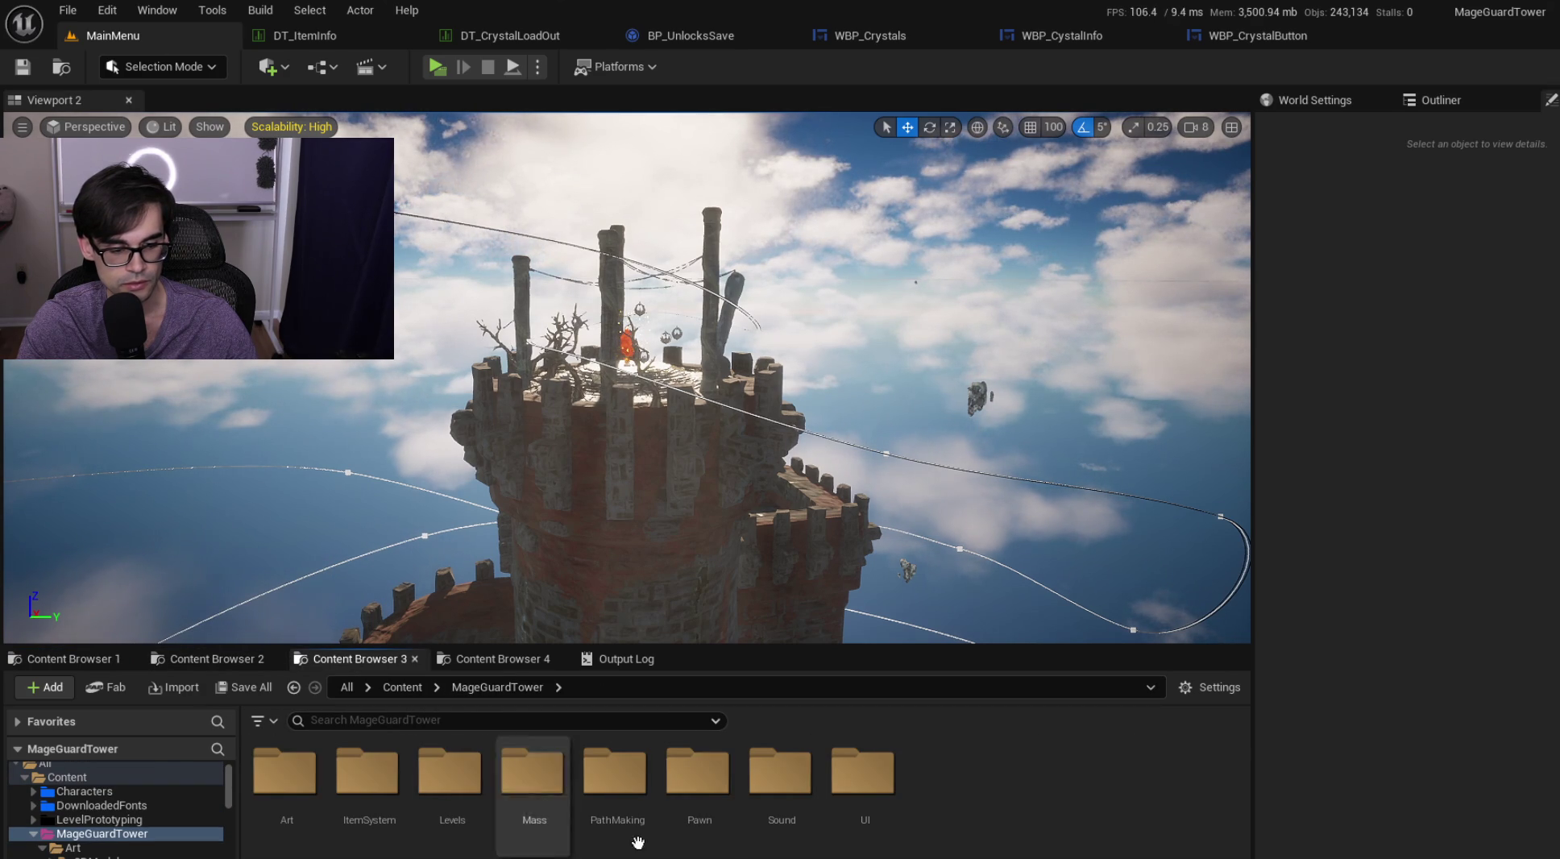
{"action": "left_click", "coordinate": [401, 687]}
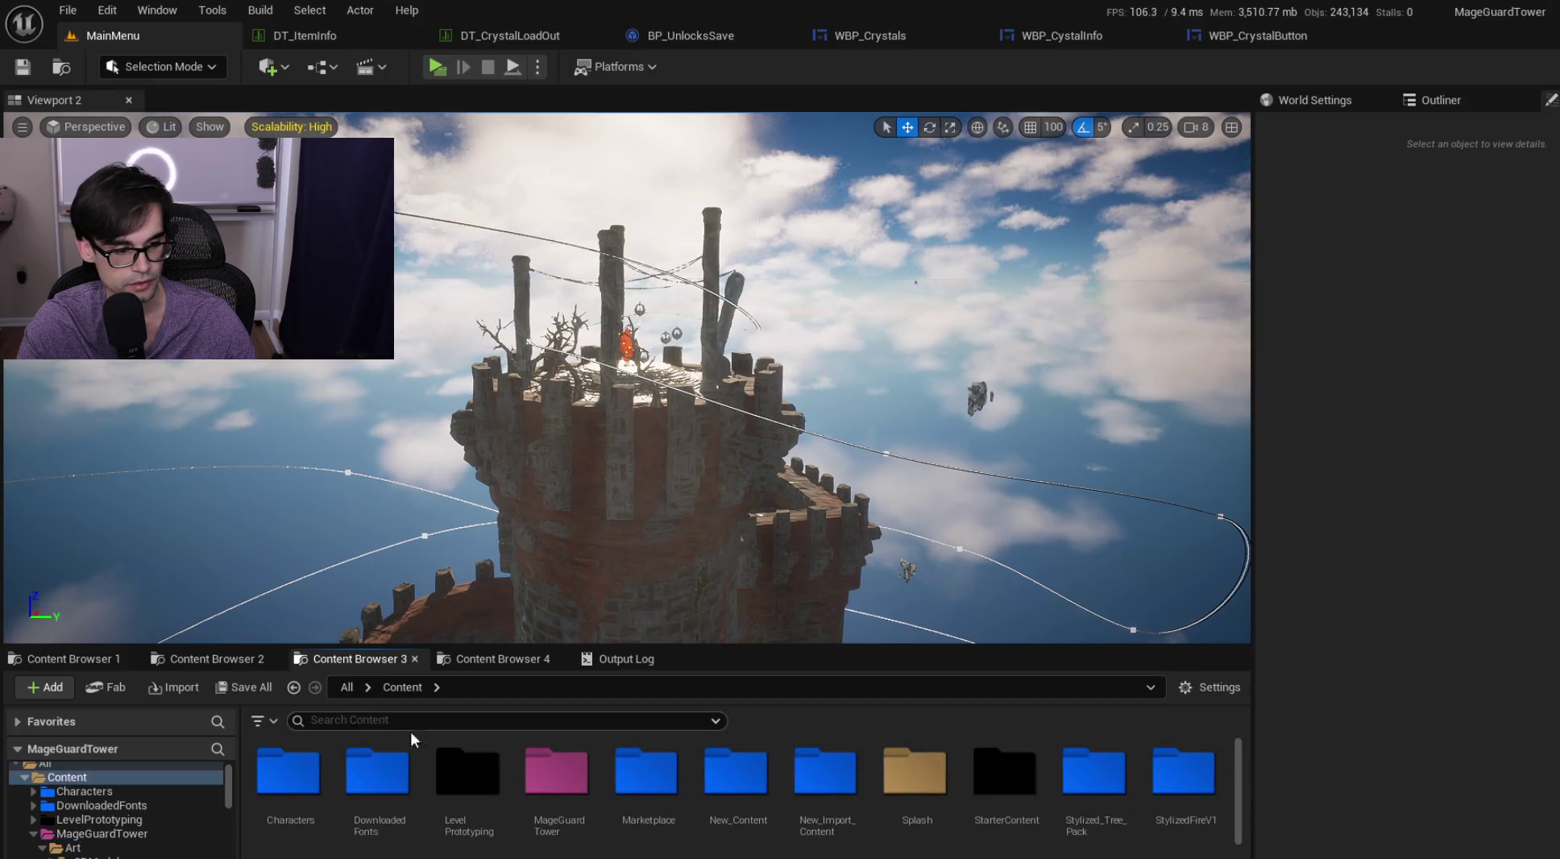
Step: Open the BlockStructures level from Content > Tests > EmptyCreations
{"action": "double_click", "coordinate": [468, 774]}
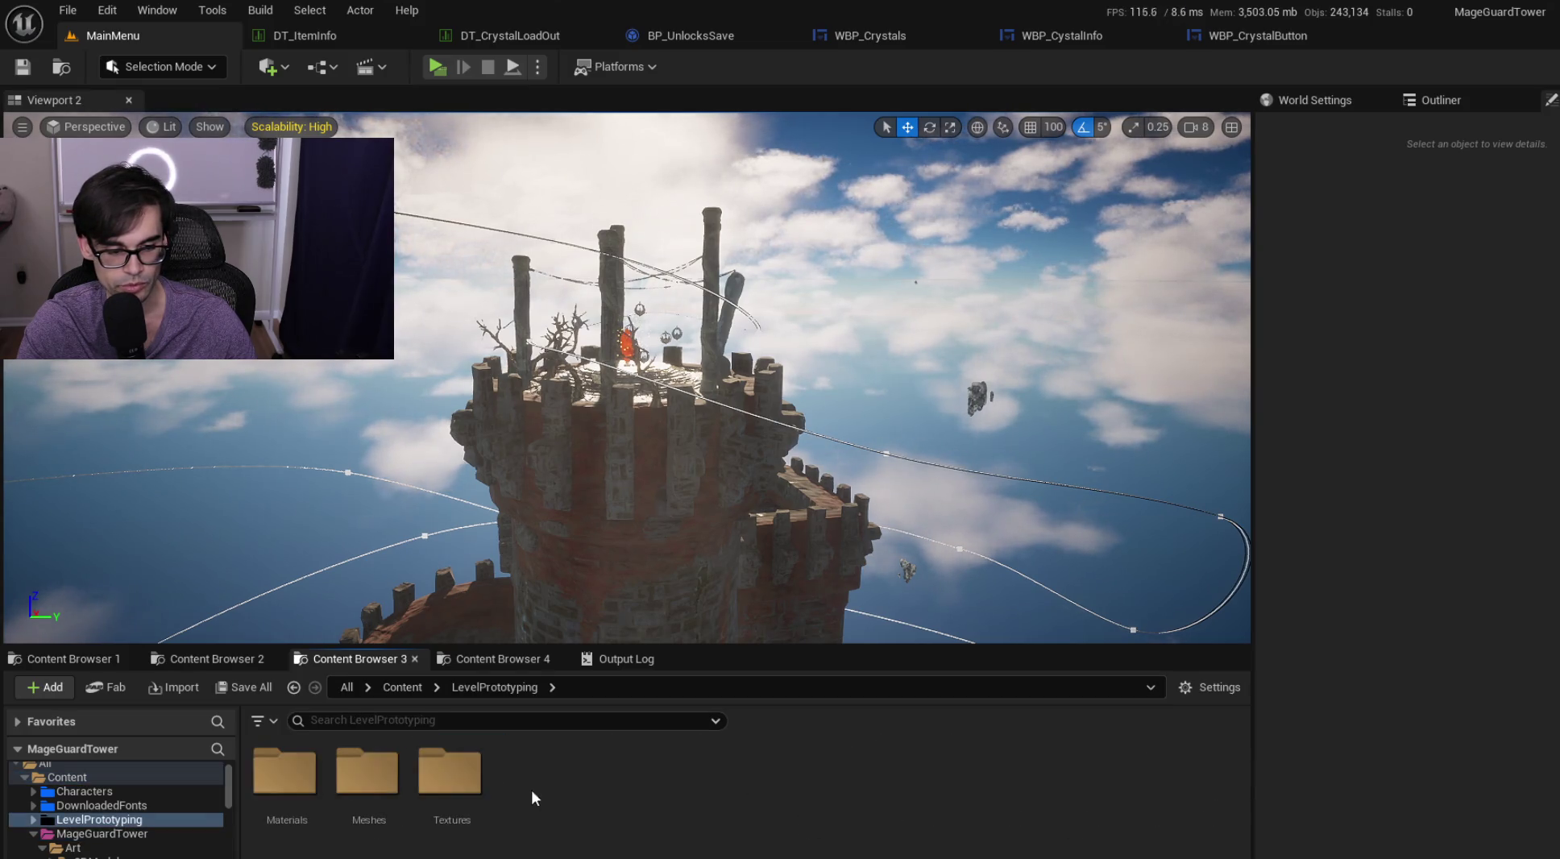
{"action": "left_click", "coordinate": [415, 687]}
{"action": "scroll", "coordinate": [855, 836], "scroll_direction": "down", "scroll_amount": 3}
{"action": "double_click", "coordinate": [319, 810]}
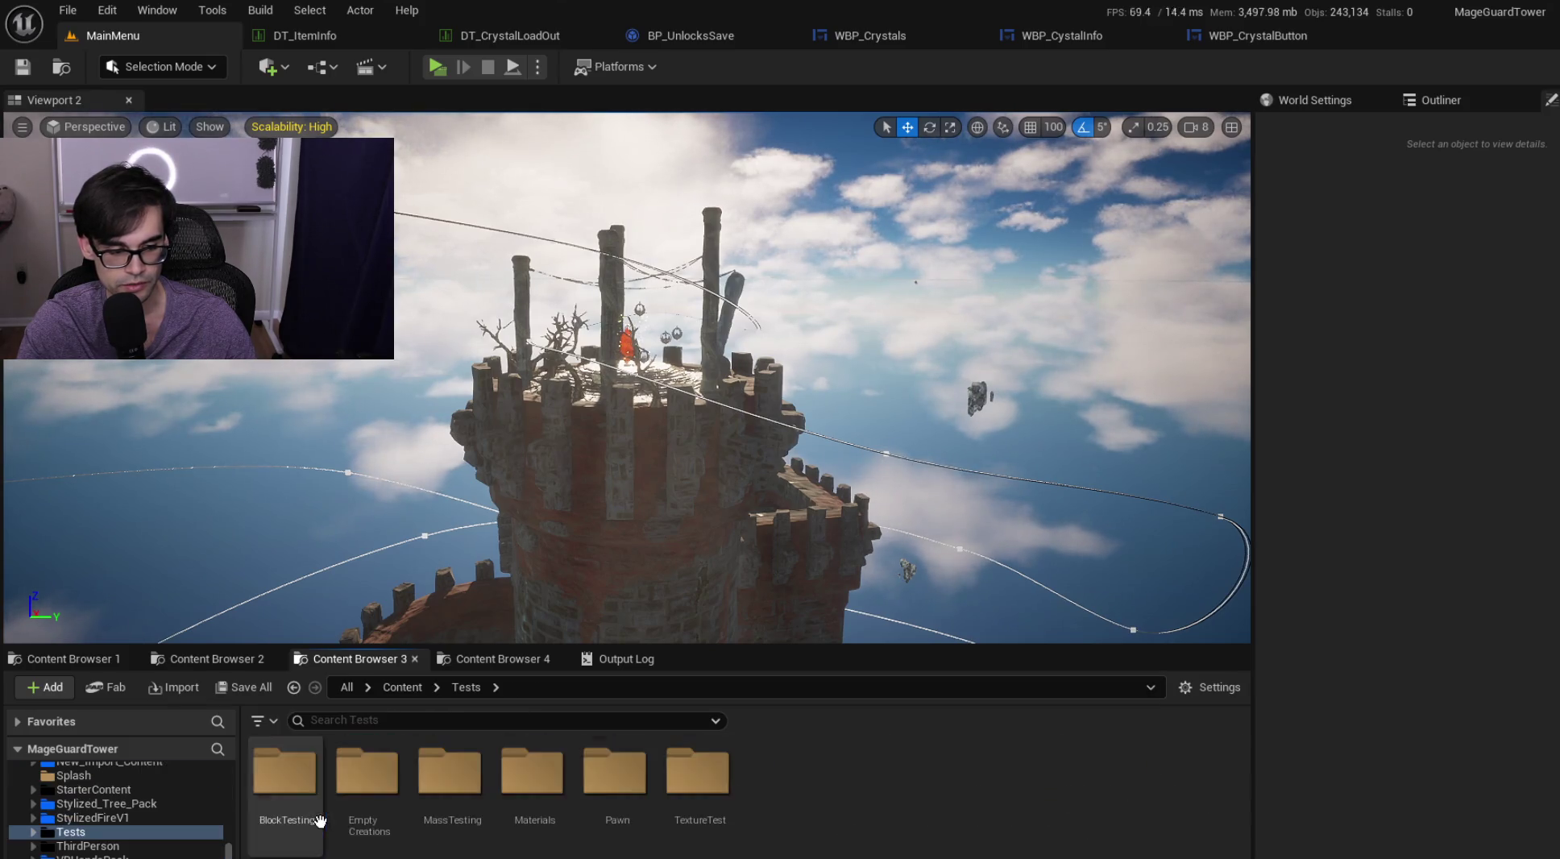
{"action": "double_click", "coordinate": [371, 786]}
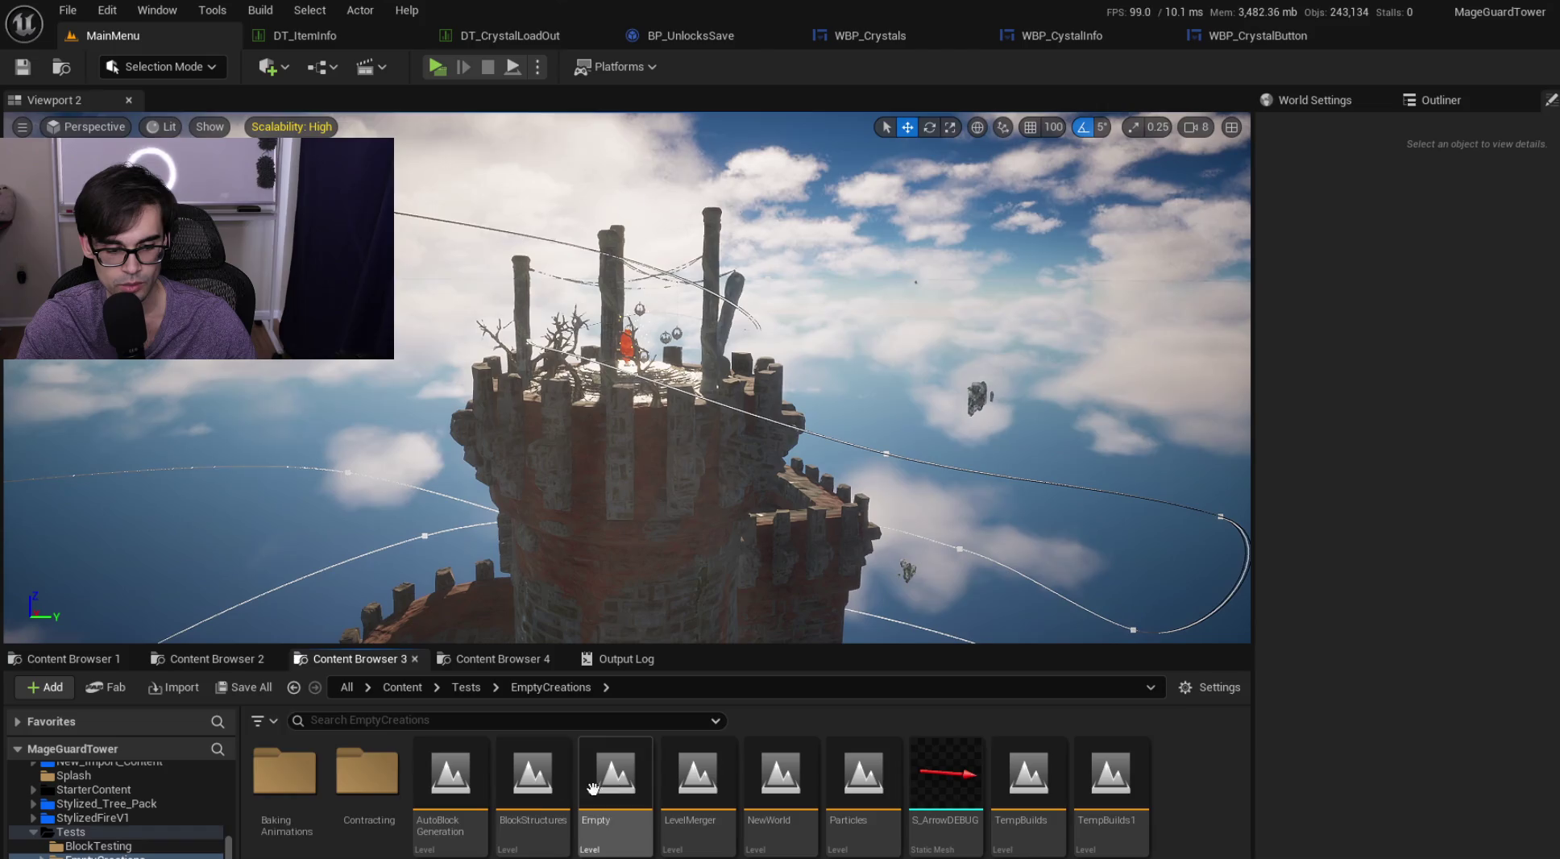
{"action": "double_click", "coordinate": [536, 782]}
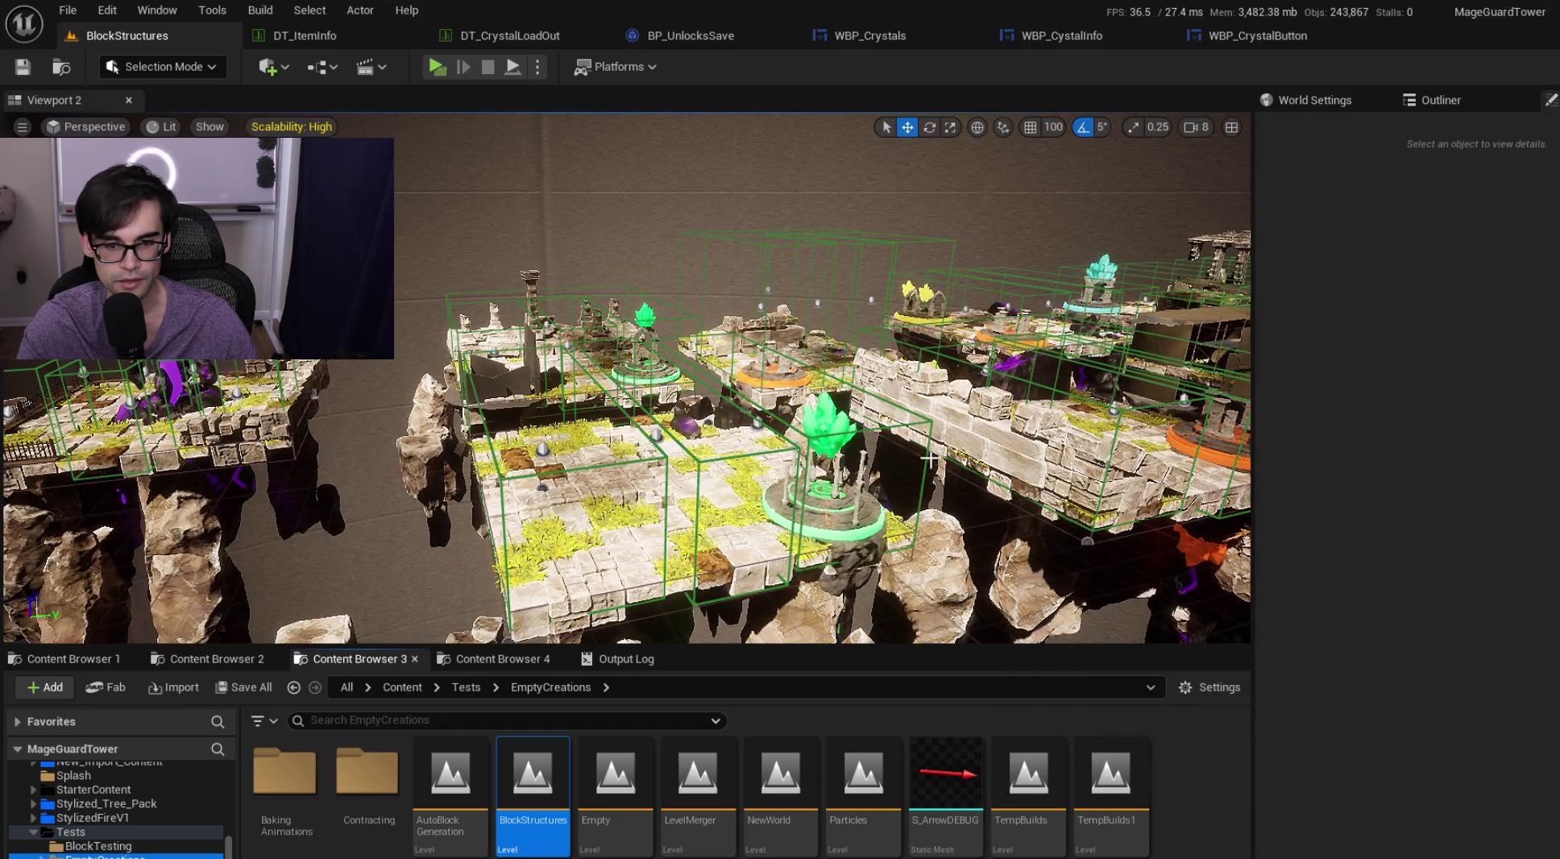
Step: Select the BP_Right actor, frame the view on it, and show the Art > Crystals browser
{"action": "right_click", "coordinate": [798, 399]}
{"action": "left_click", "coordinate": [853, 554]}
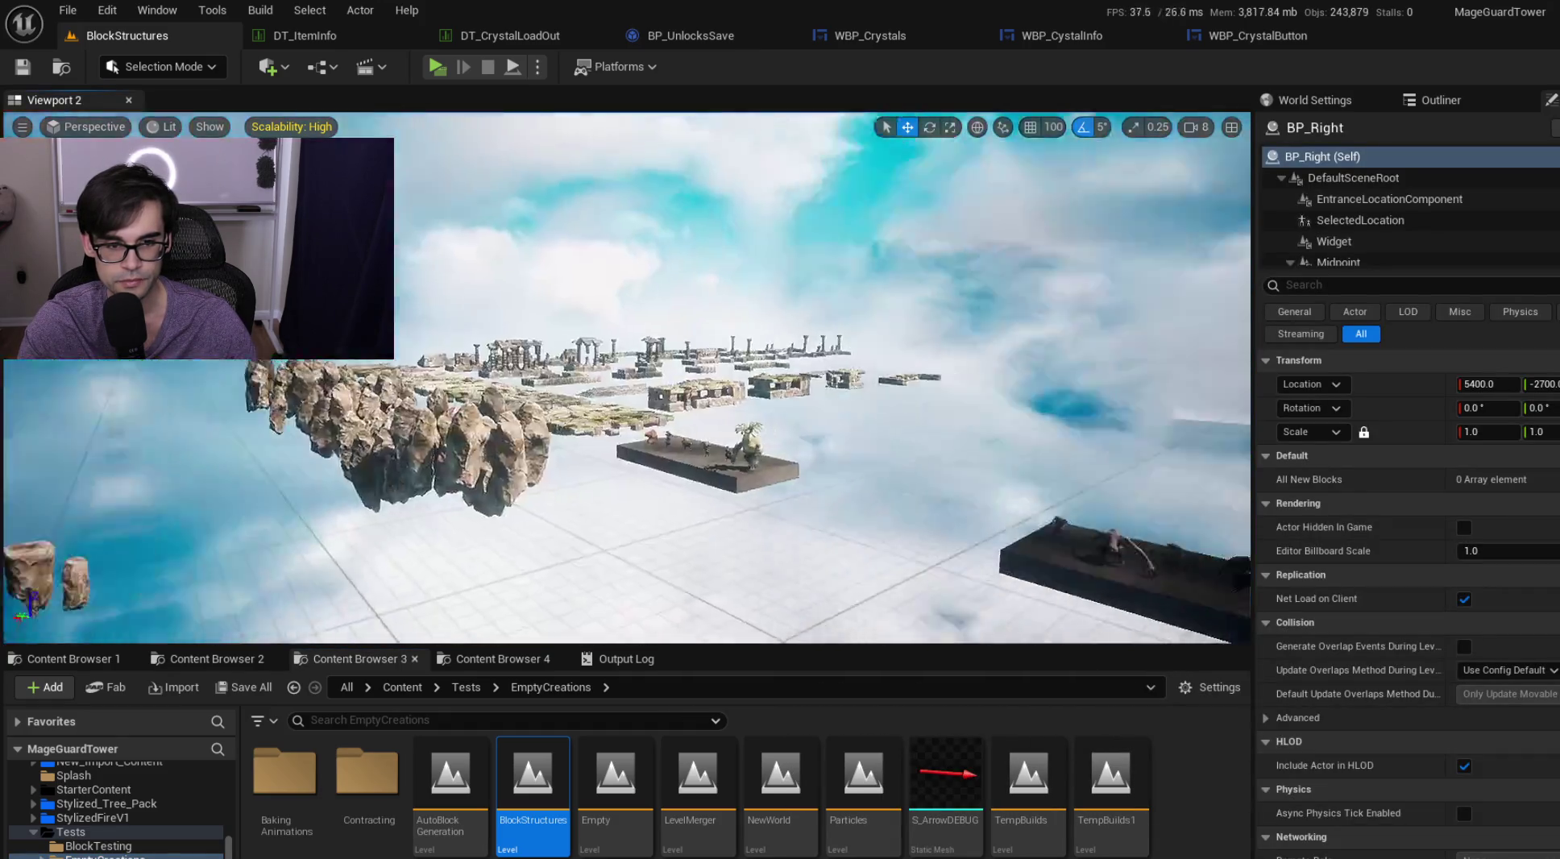
{"action": "scroll", "coordinate": [627, 377], "scroll_direction": "up", "scroll_amount": 3}
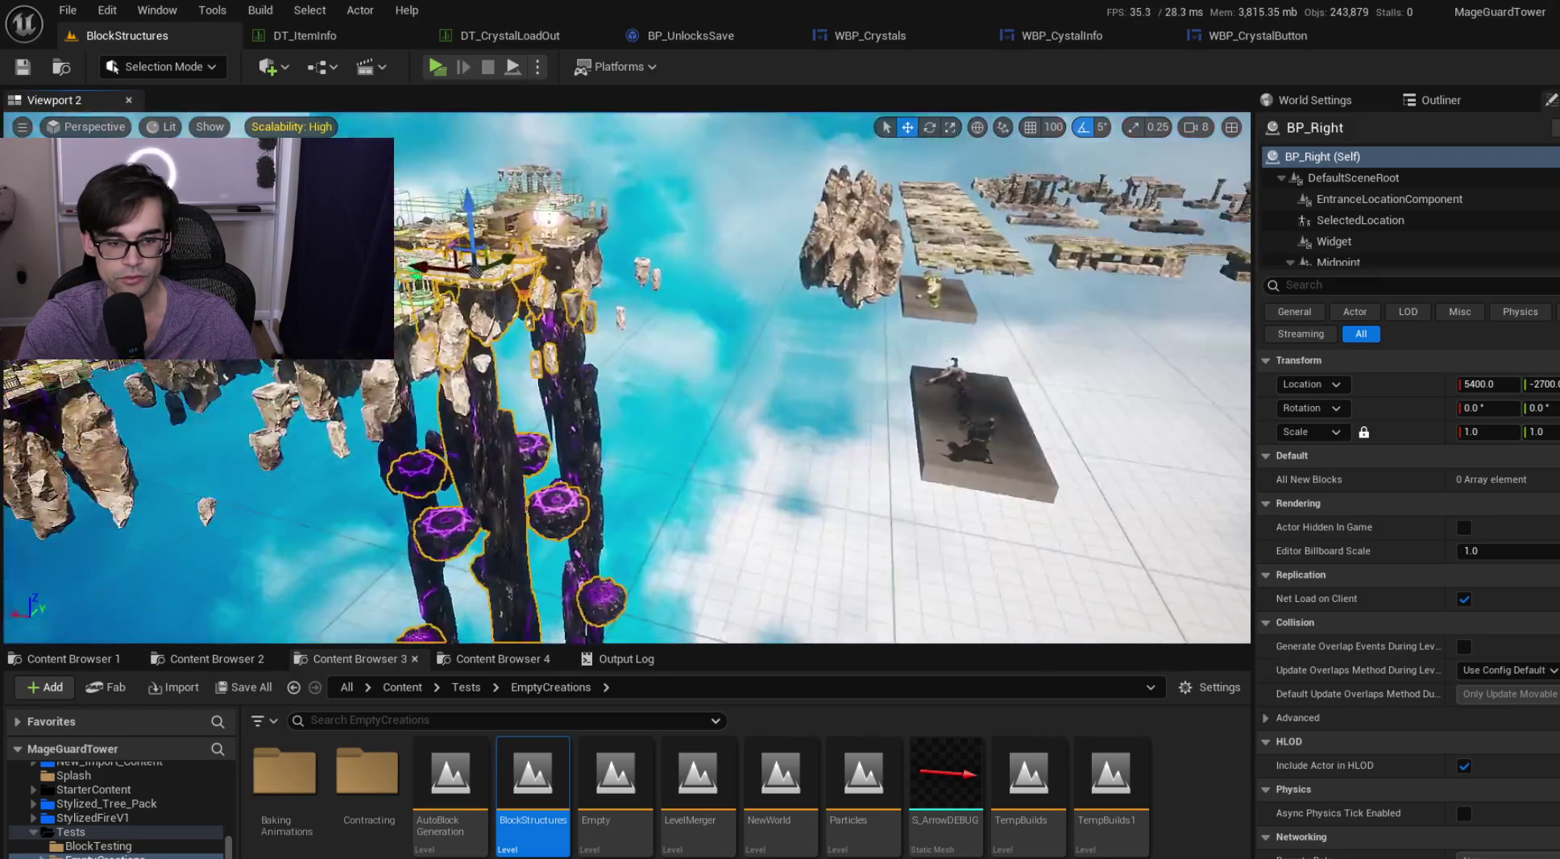
{"action": "scroll", "coordinate": [627, 377], "scroll_direction": "down", "scroll_amount": 5}
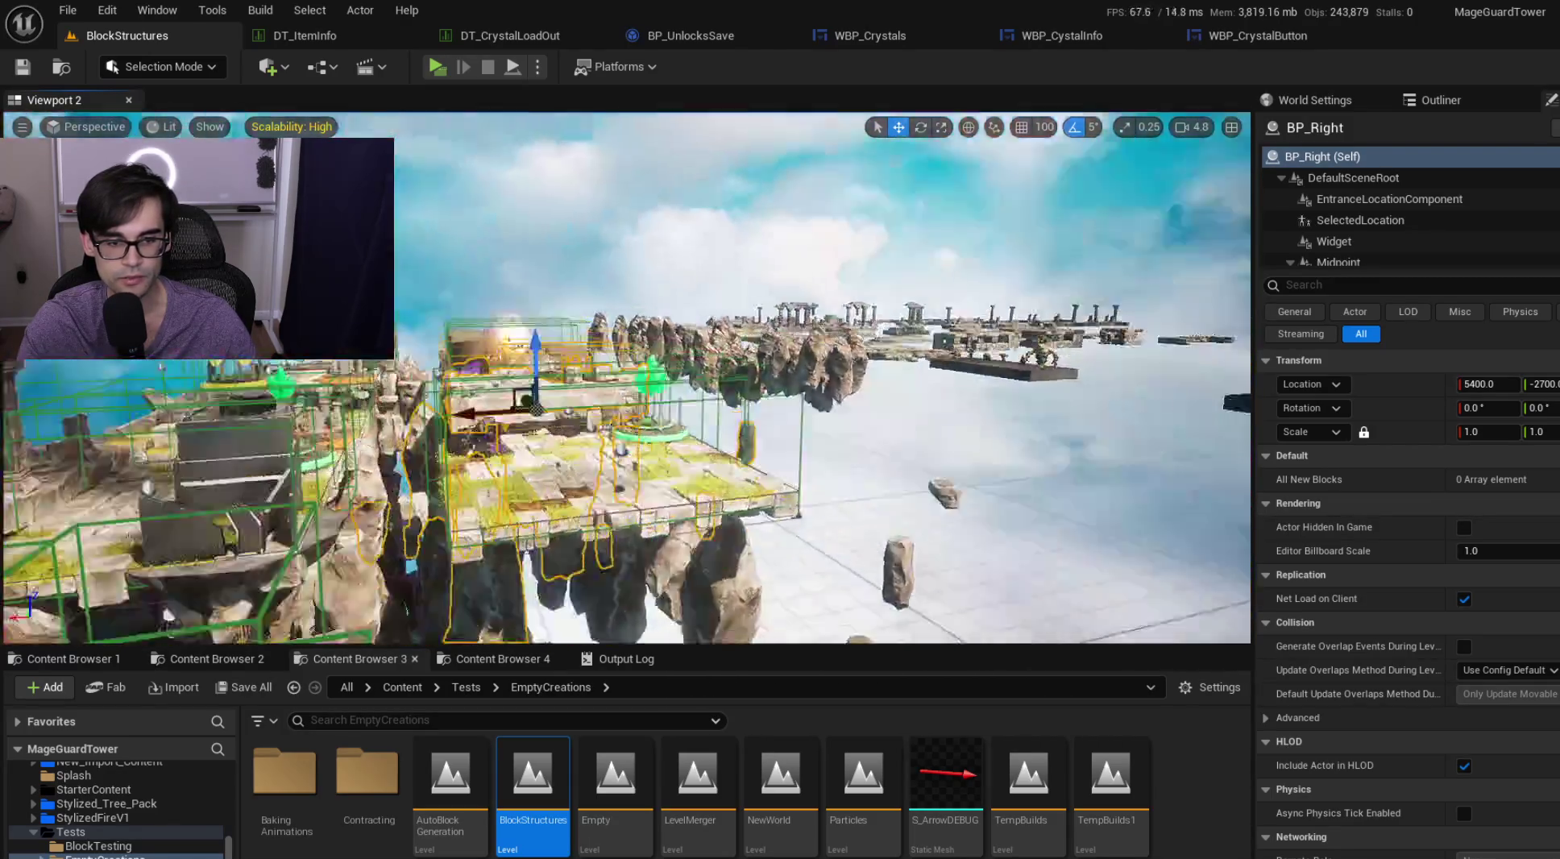
{"action": "scroll", "coordinate": [627, 377], "scroll_direction": "up", "scroll_amount": 2}
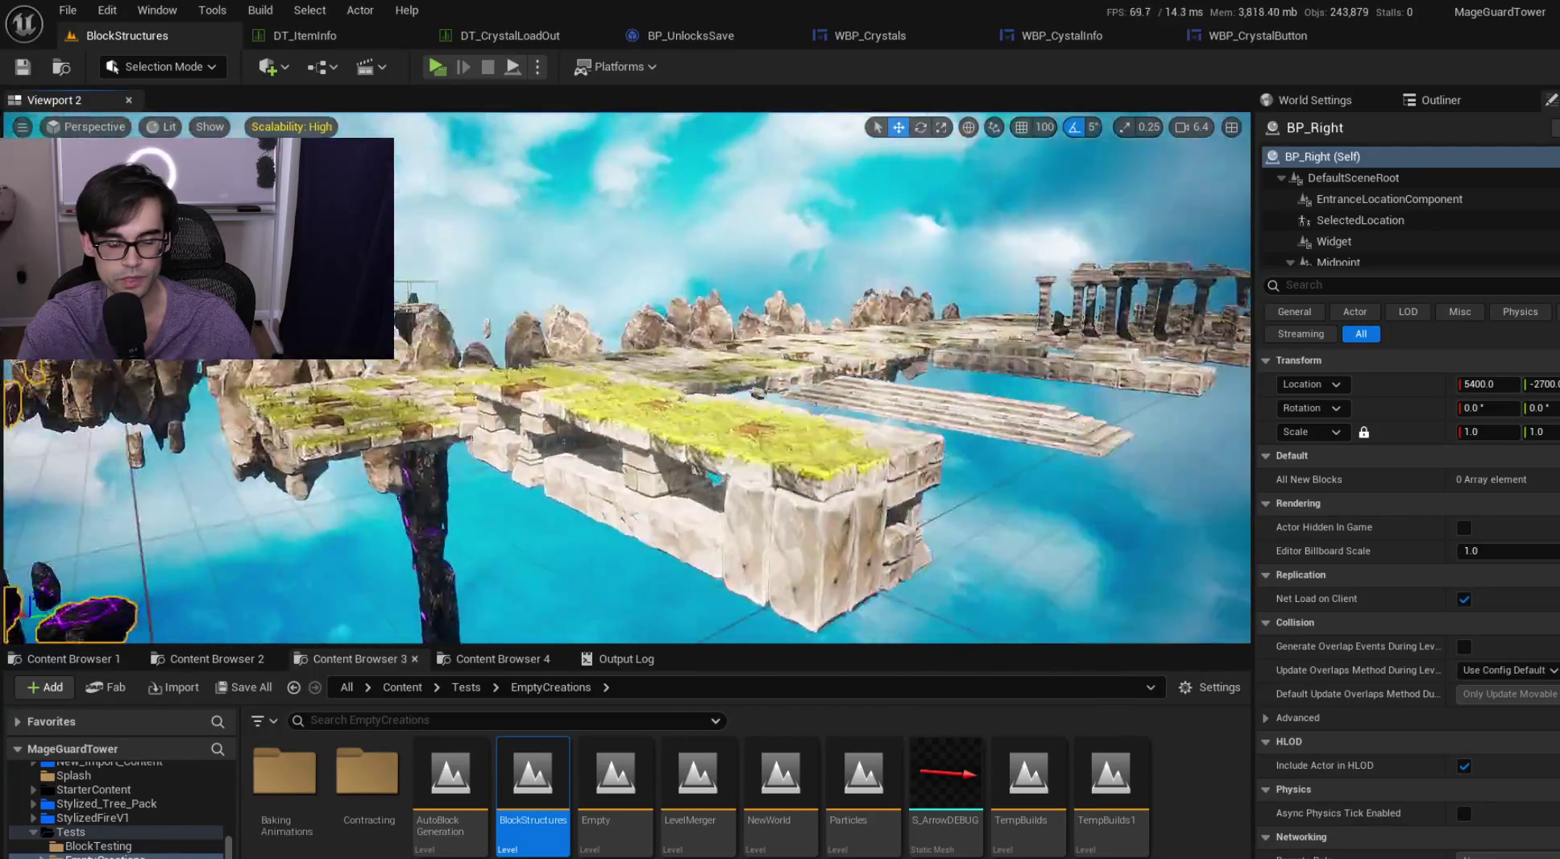
{"action": "key", "text": "f"}
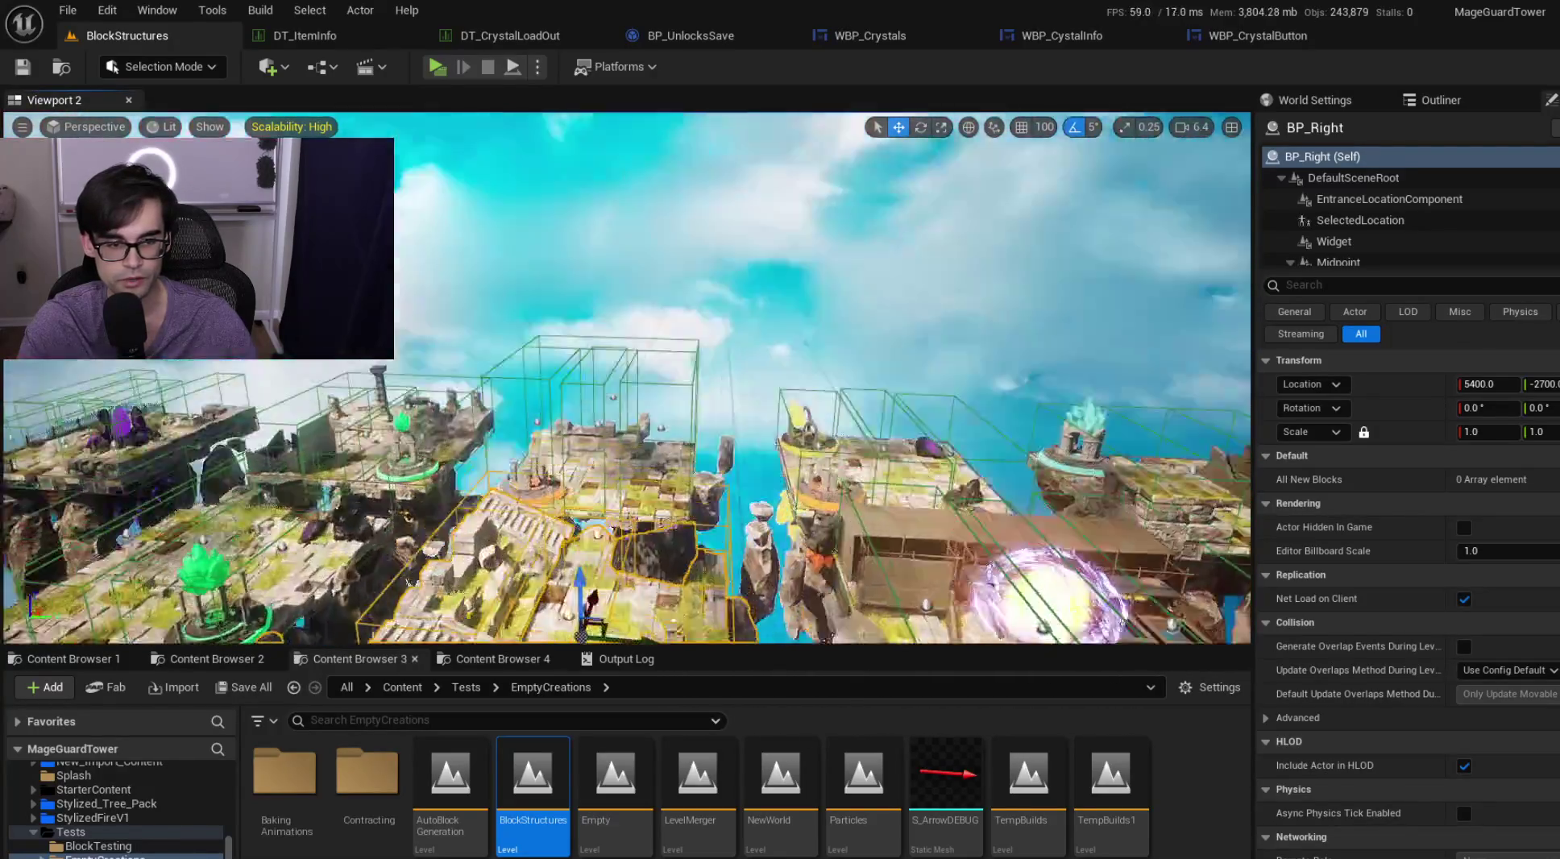
{"action": "key", "text": "Left"}
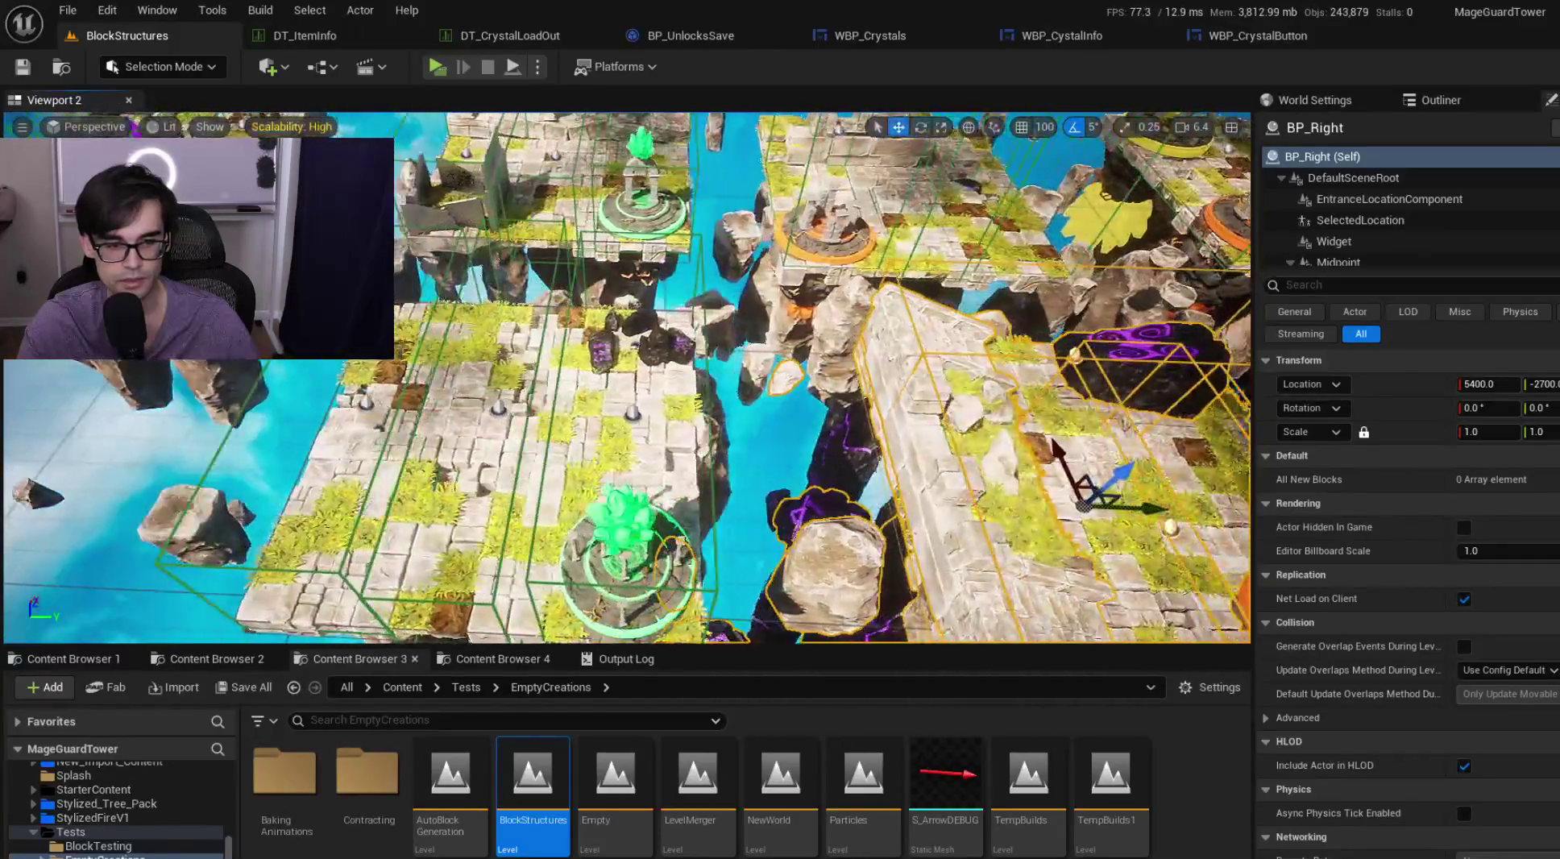
{"action": "key", "text": "f"}
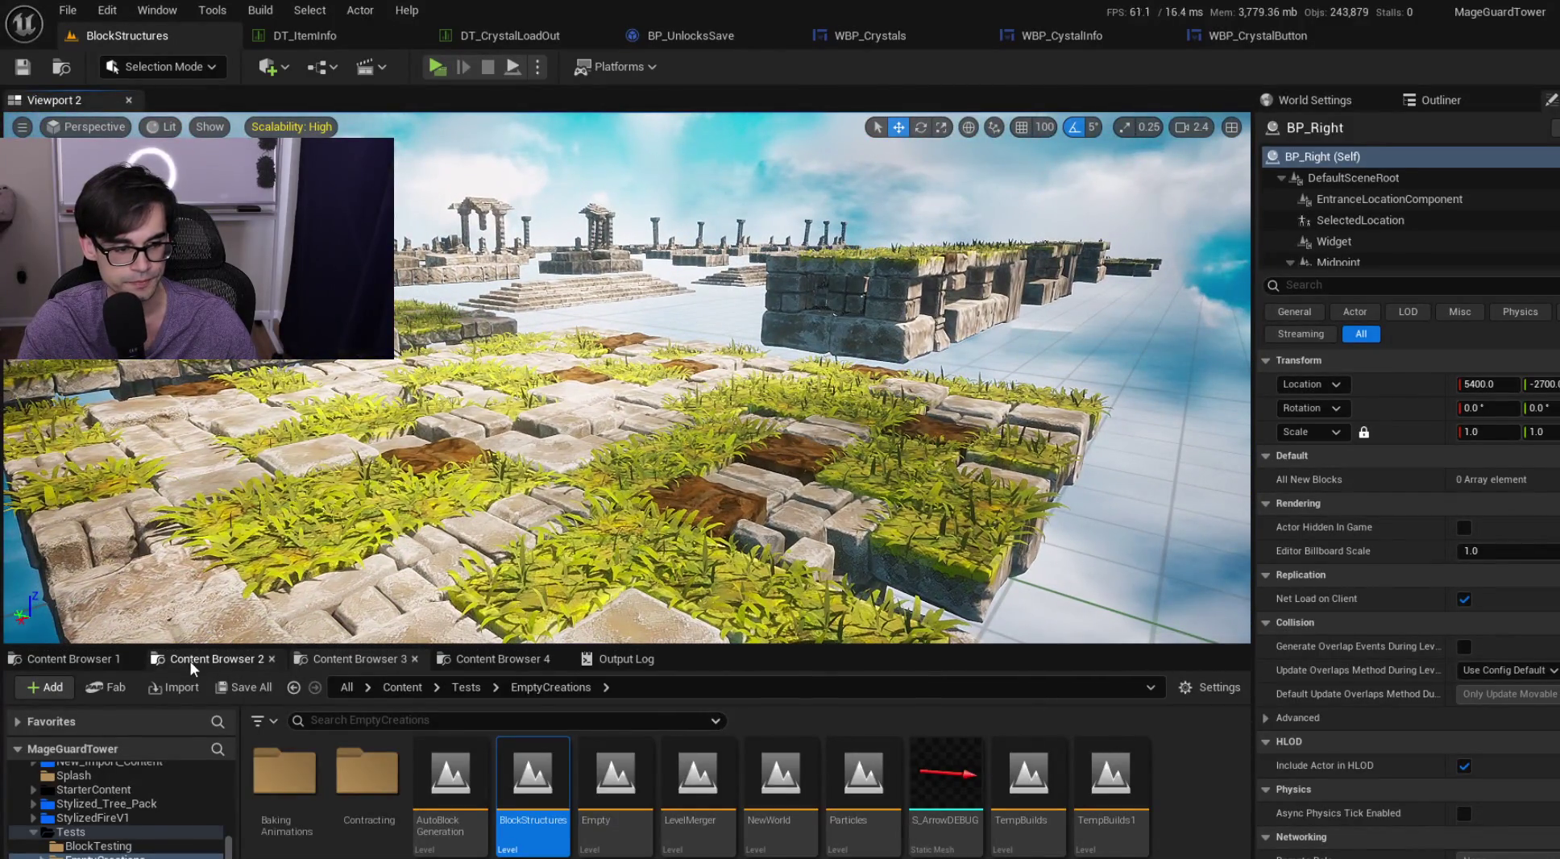
{"action": "left_click", "coordinate": [193, 661]}
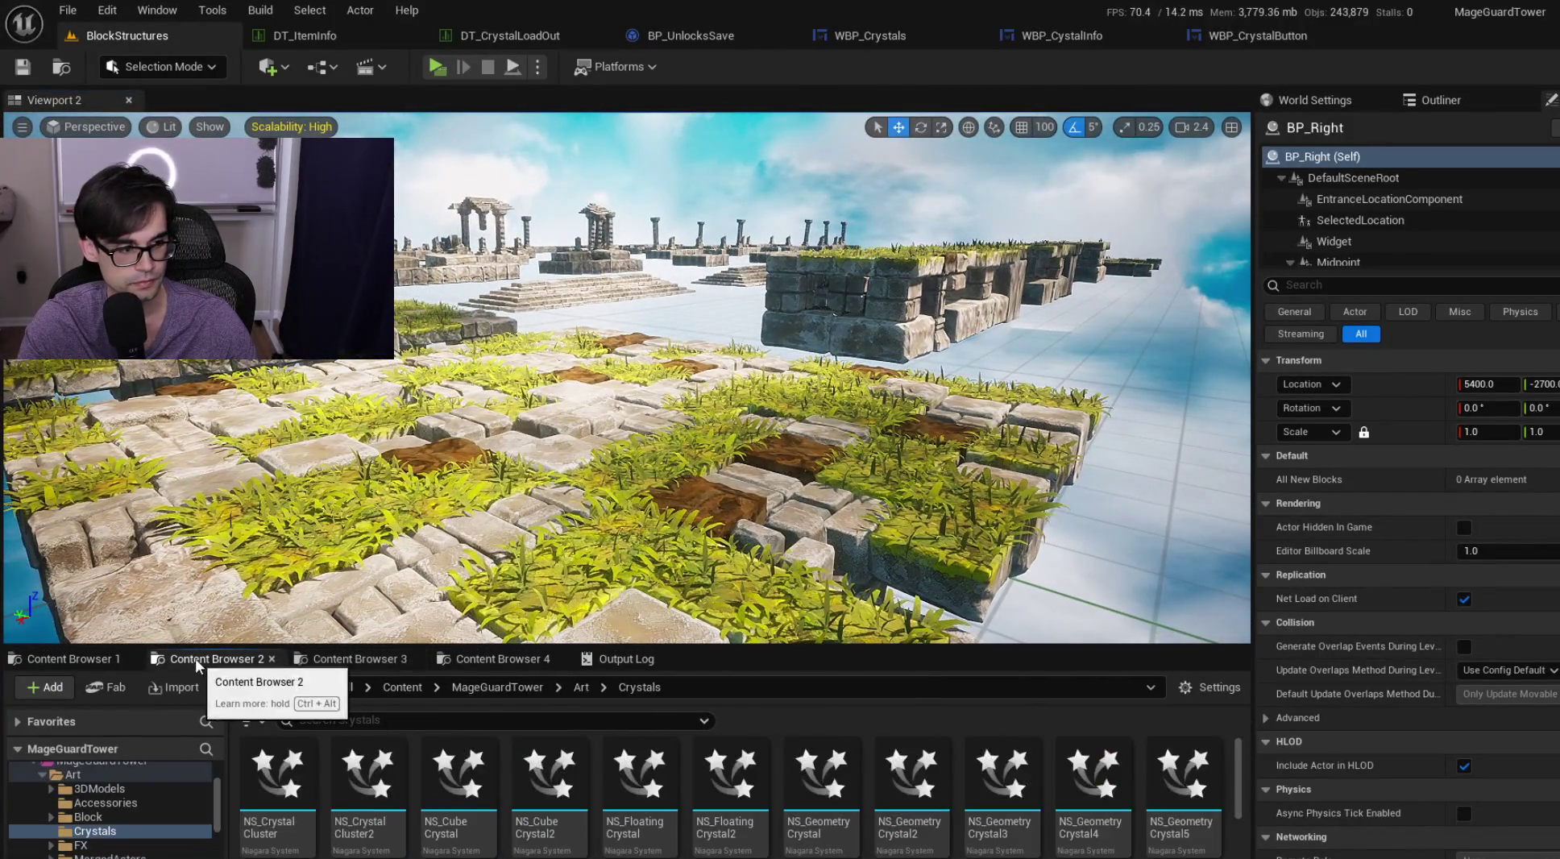
Step: Place NS_CrystalCluster, NS_CrystalCluster2, NS_CubeCrystal and NS_CubeCrystal2 side by side on the grassy platform
{"action": "left_click_drag", "start_coordinate": [277, 774], "coordinate": [453, 548]}
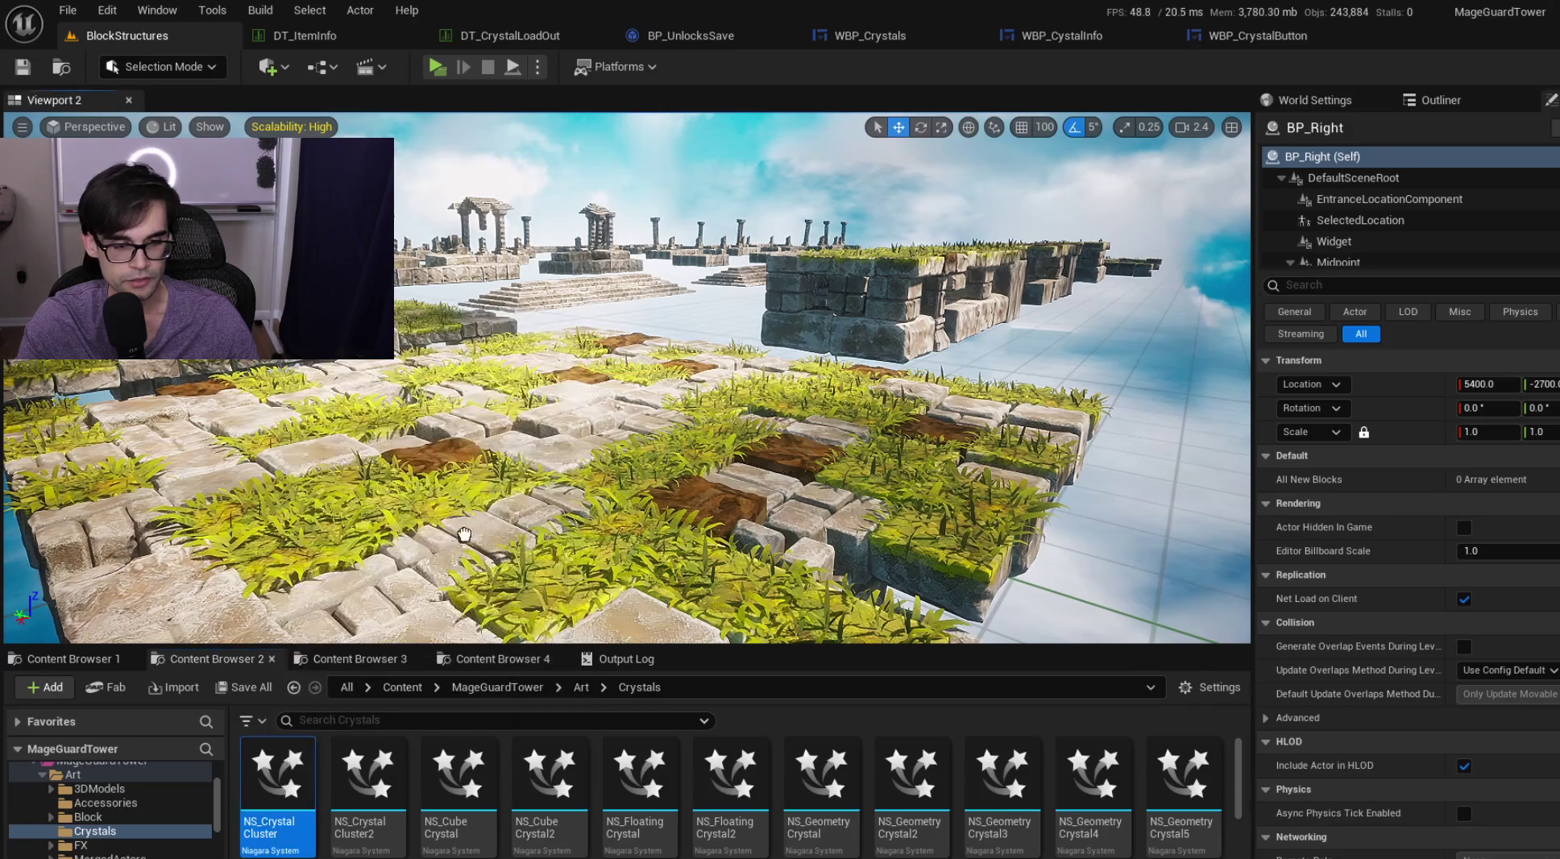
{"action": "left_click_drag", "start_coordinate": [554, 438], "coordinate": [554, 438]}
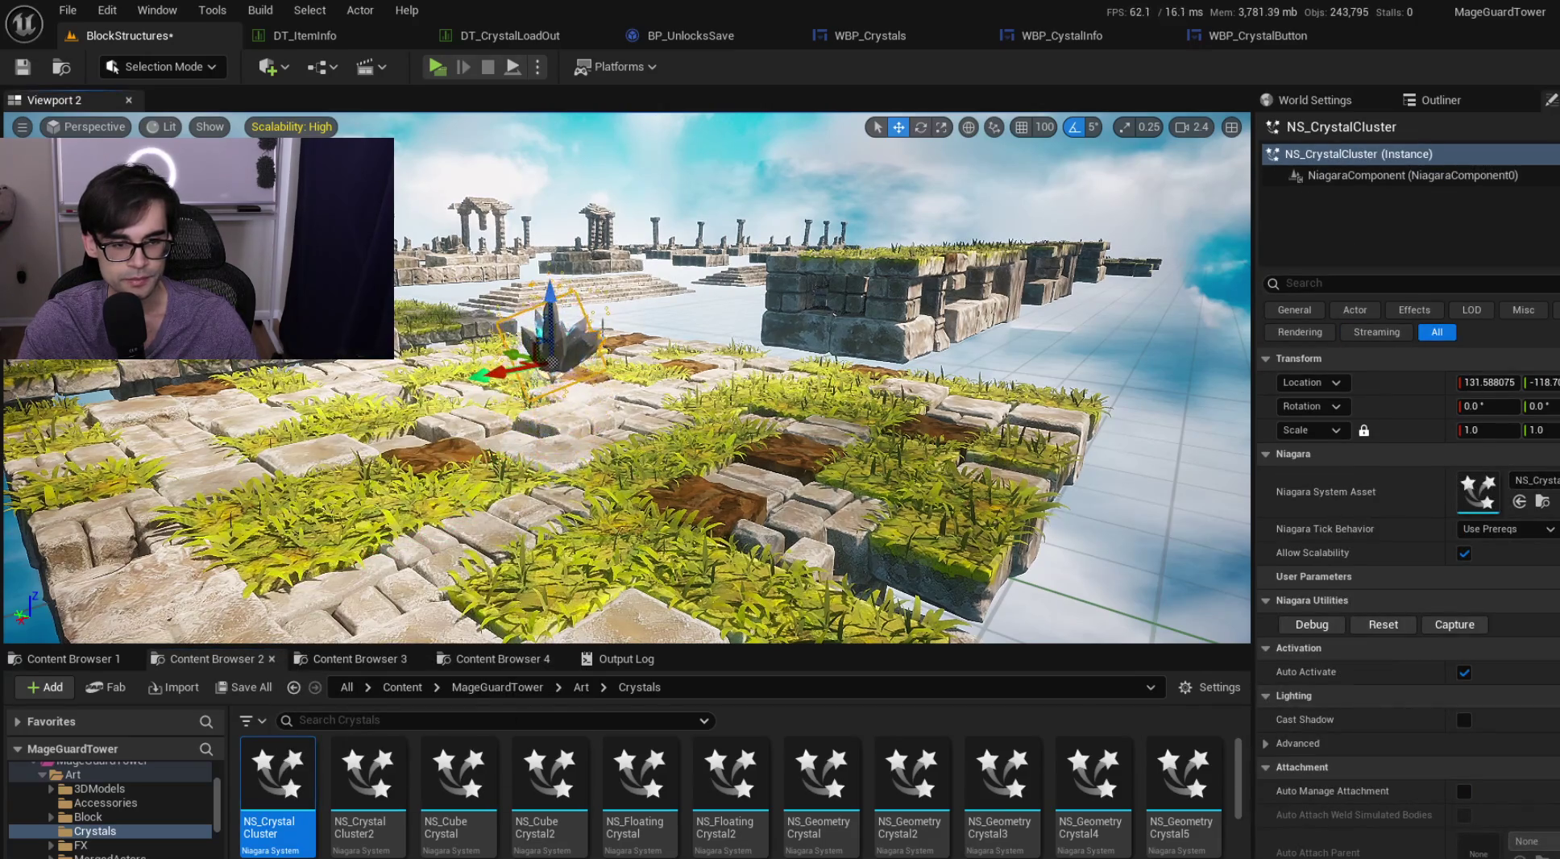
{"action": "mouse_move", "coordinate": [723, 411]}
{"action": "left_mouse_down"}
{"action": "mouse_move", "coordinate": [651, 429]}
{"action": "mouse_move", "coordinate": [488, 402]}
{"action": "left_mouse_up"}
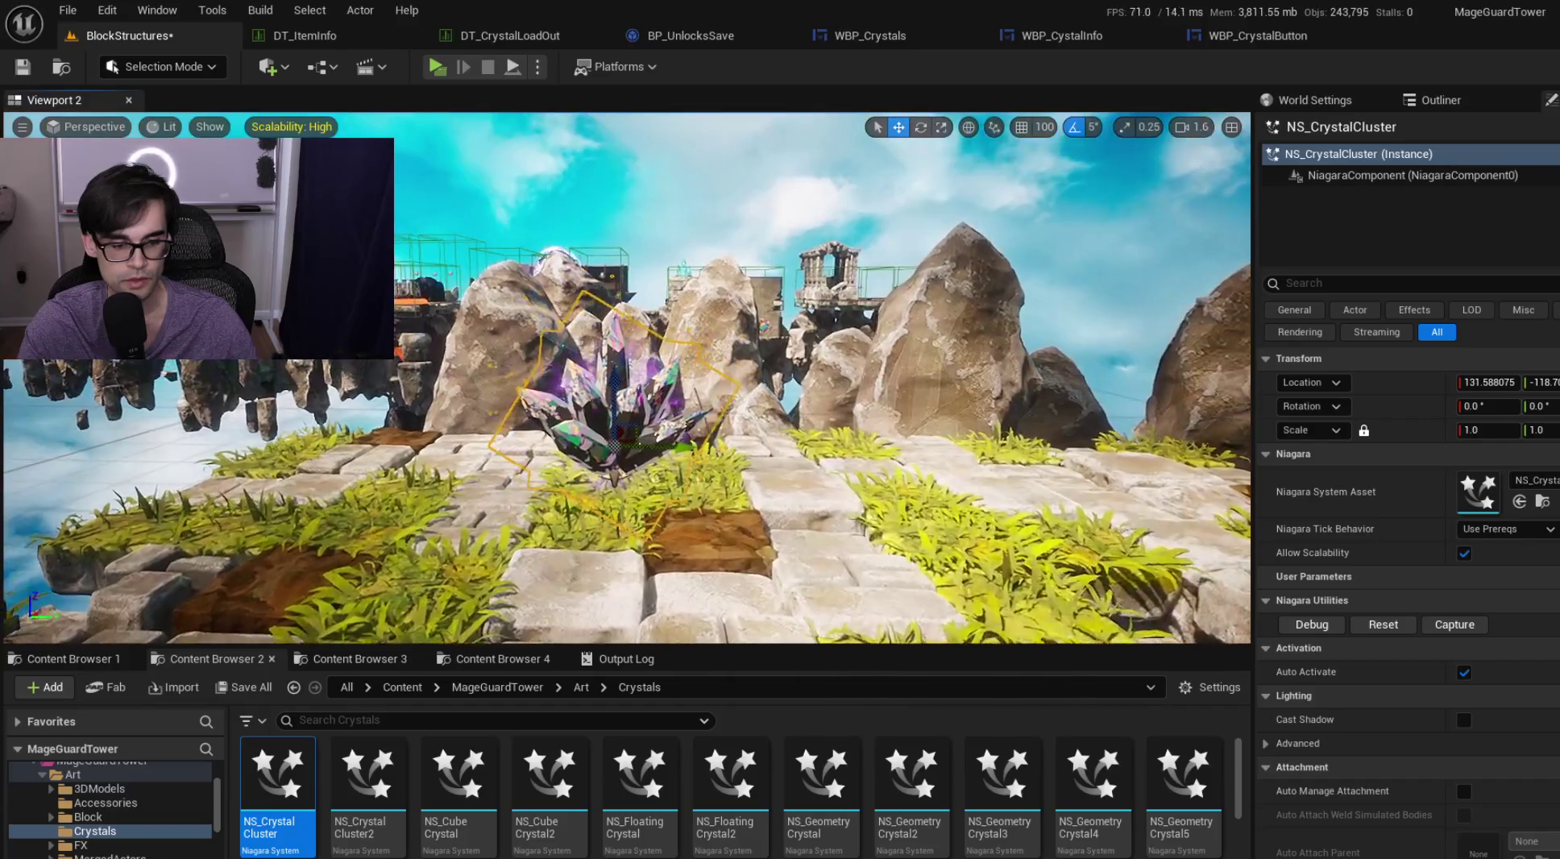
{"action": "left_click_drag", "start_coordinate": [372, 786], "coordinate": [766, 570]}
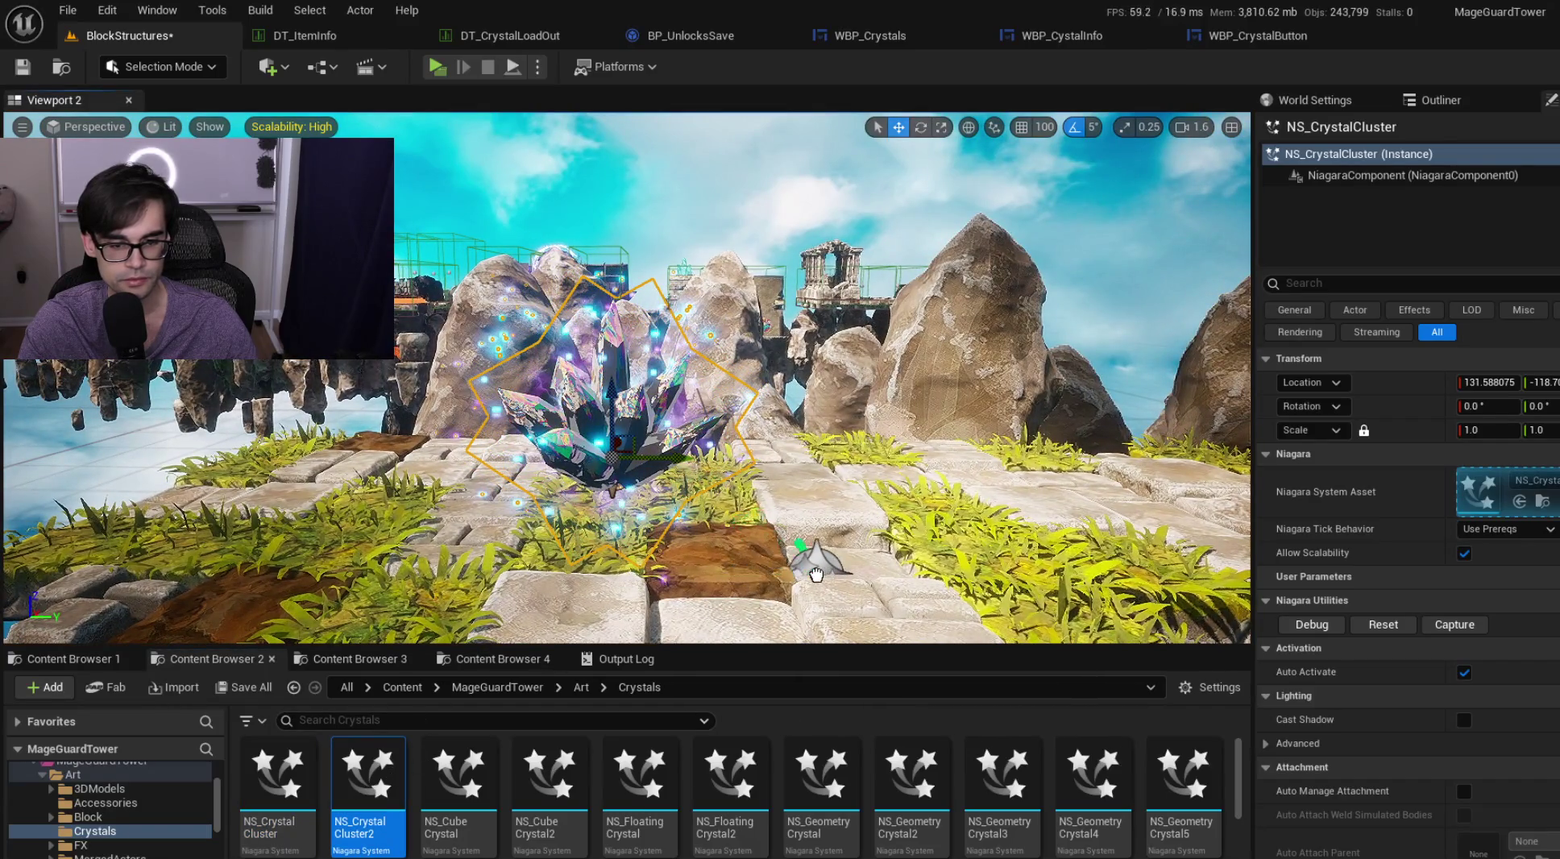
{"action": "mouse_move", "coordinate": [840, 350]}
{"action": "left_mouse_down"}
{"action": "mouse_move", "coordinate": [834, 451]}
{"action": "mouse_move", "coordinate": [814, 453]}
{"action": "left_mouse_up"}
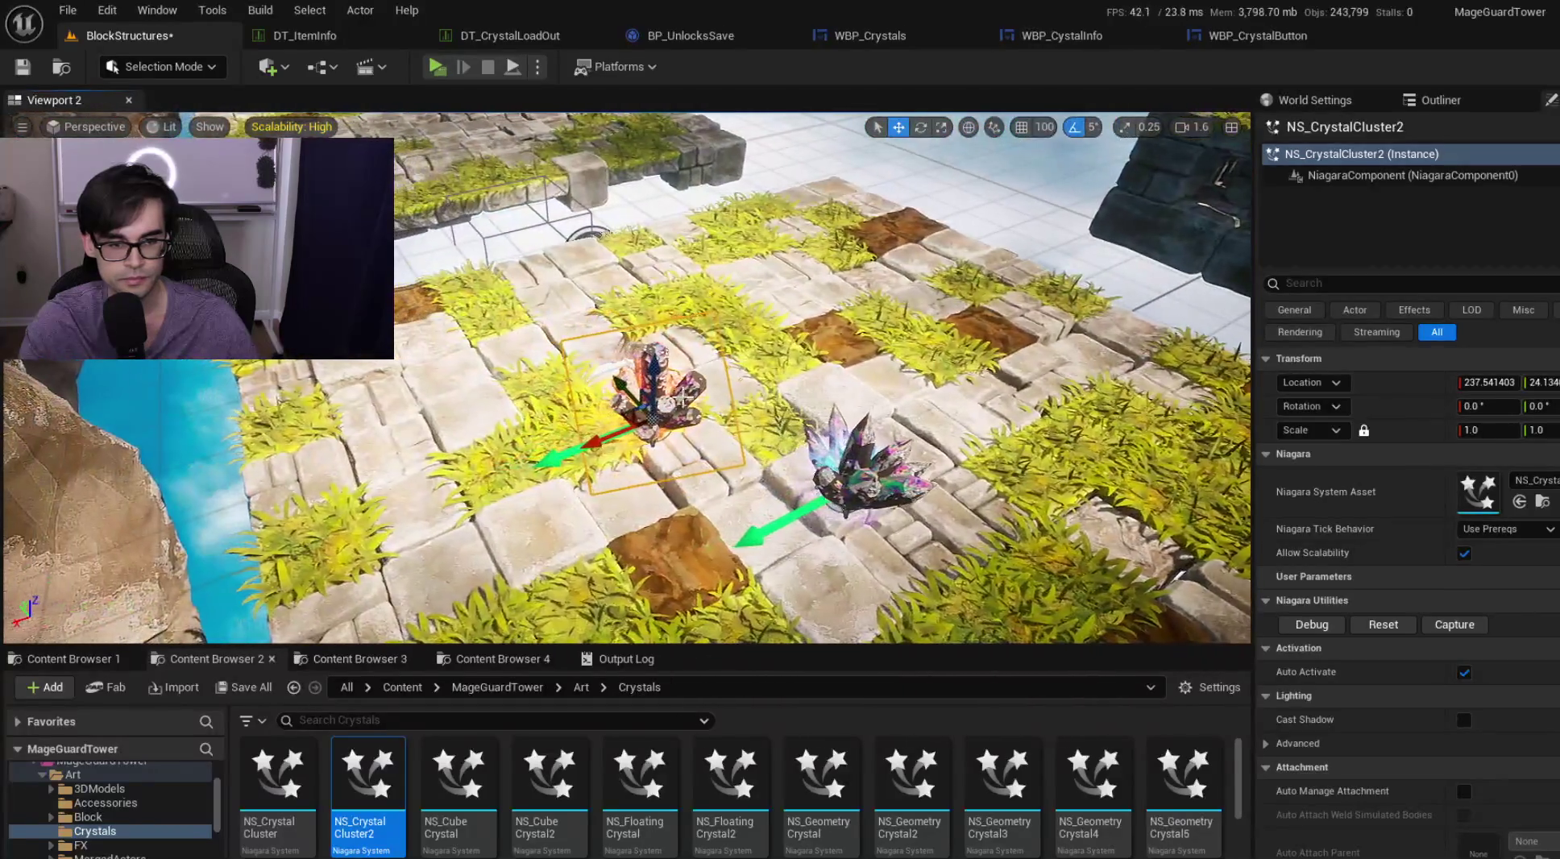
{"action": "left_click_drag", "start_coordinate": [721, 405], "coordinate": [714, 343]}
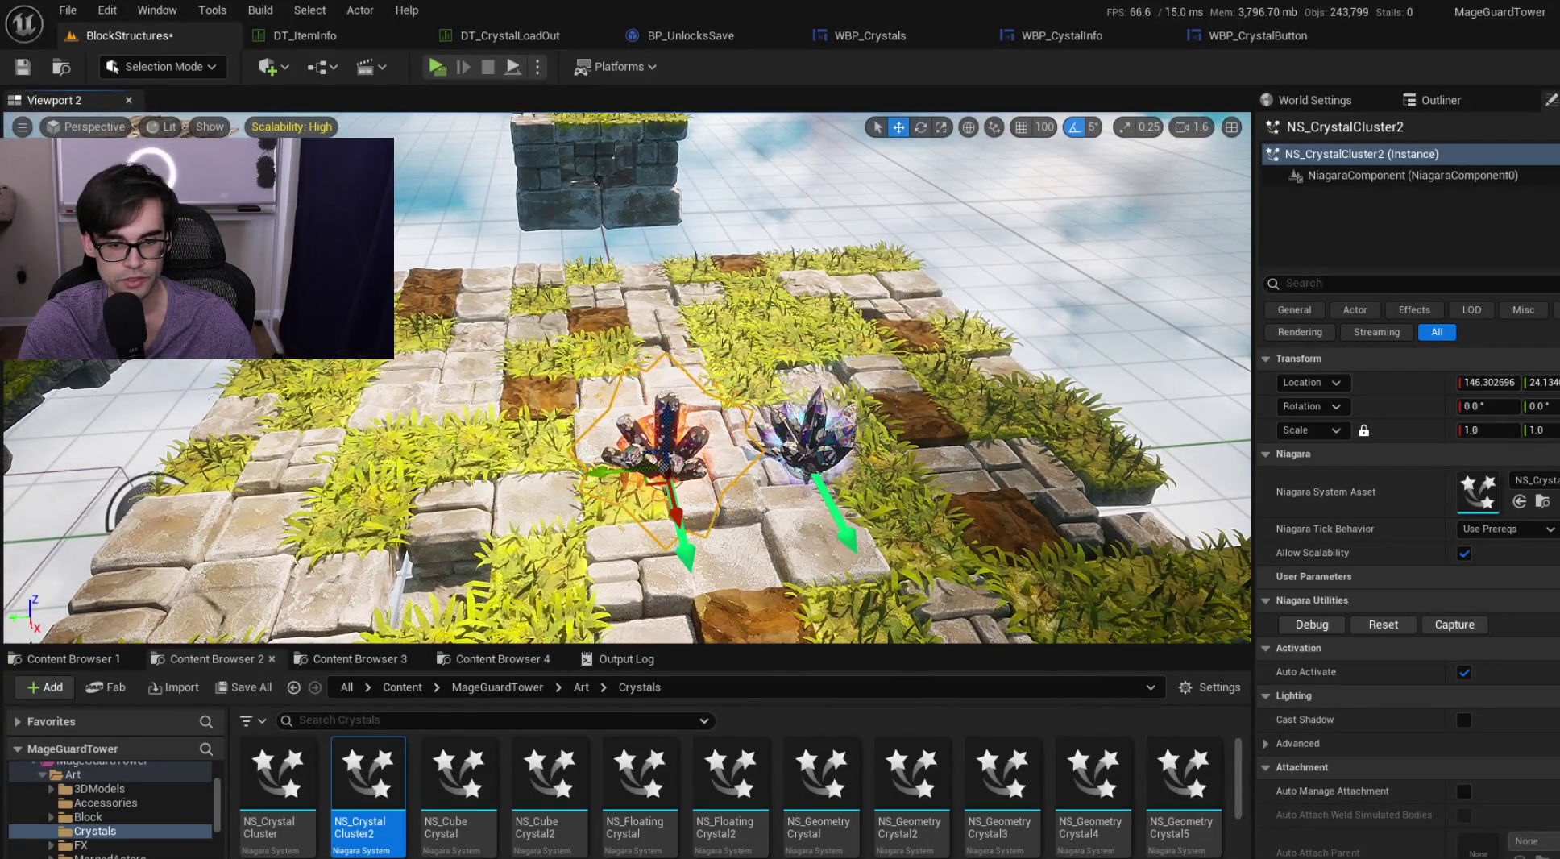
{"action": "mouse_move", "coordinate": [456, 773]}
{"action": "left_mouse_down"}
{"action": "mouse_move", "coordinate": [484, 709]}
{"action": "mouse_move", "coordinate": [655, 532]}
{"action": "mouse_move", "coordinate": [726, 508]}
{"action": "mouse_move", "coordinate": [677, 500]}
{"action": "mouse_move", "coordinate": [641, 463]}
{"action": "left_mouse_up"}
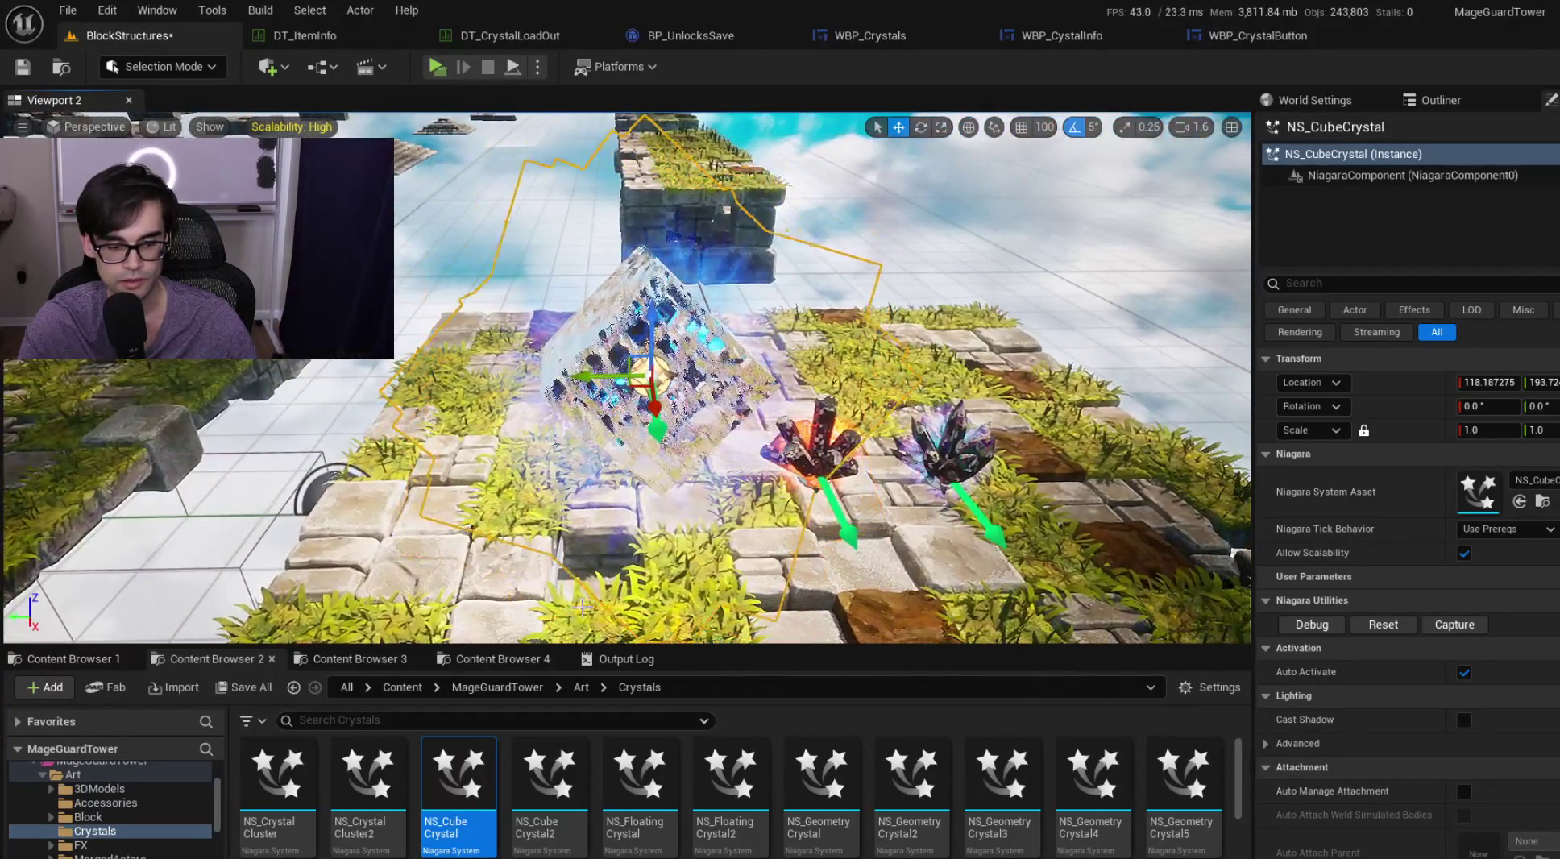
{"action": "left_click", "coordinate": [546, 804]}
{"action": "left_click_drag", "start_coordinate": [658, 406], "coordinate": [658, 405]}
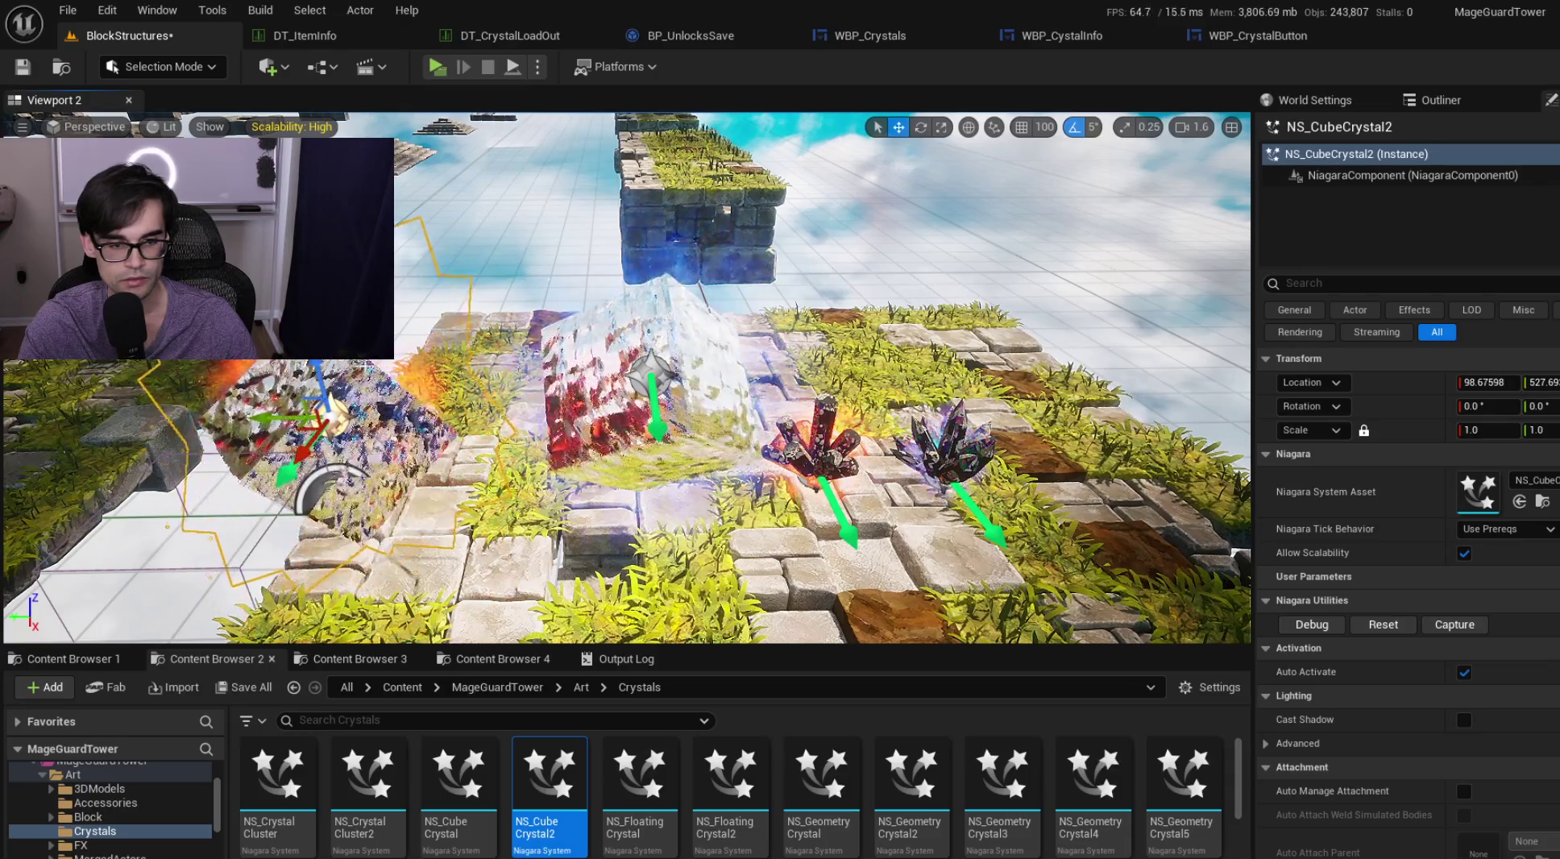
{"action": "key", "text": "f"}
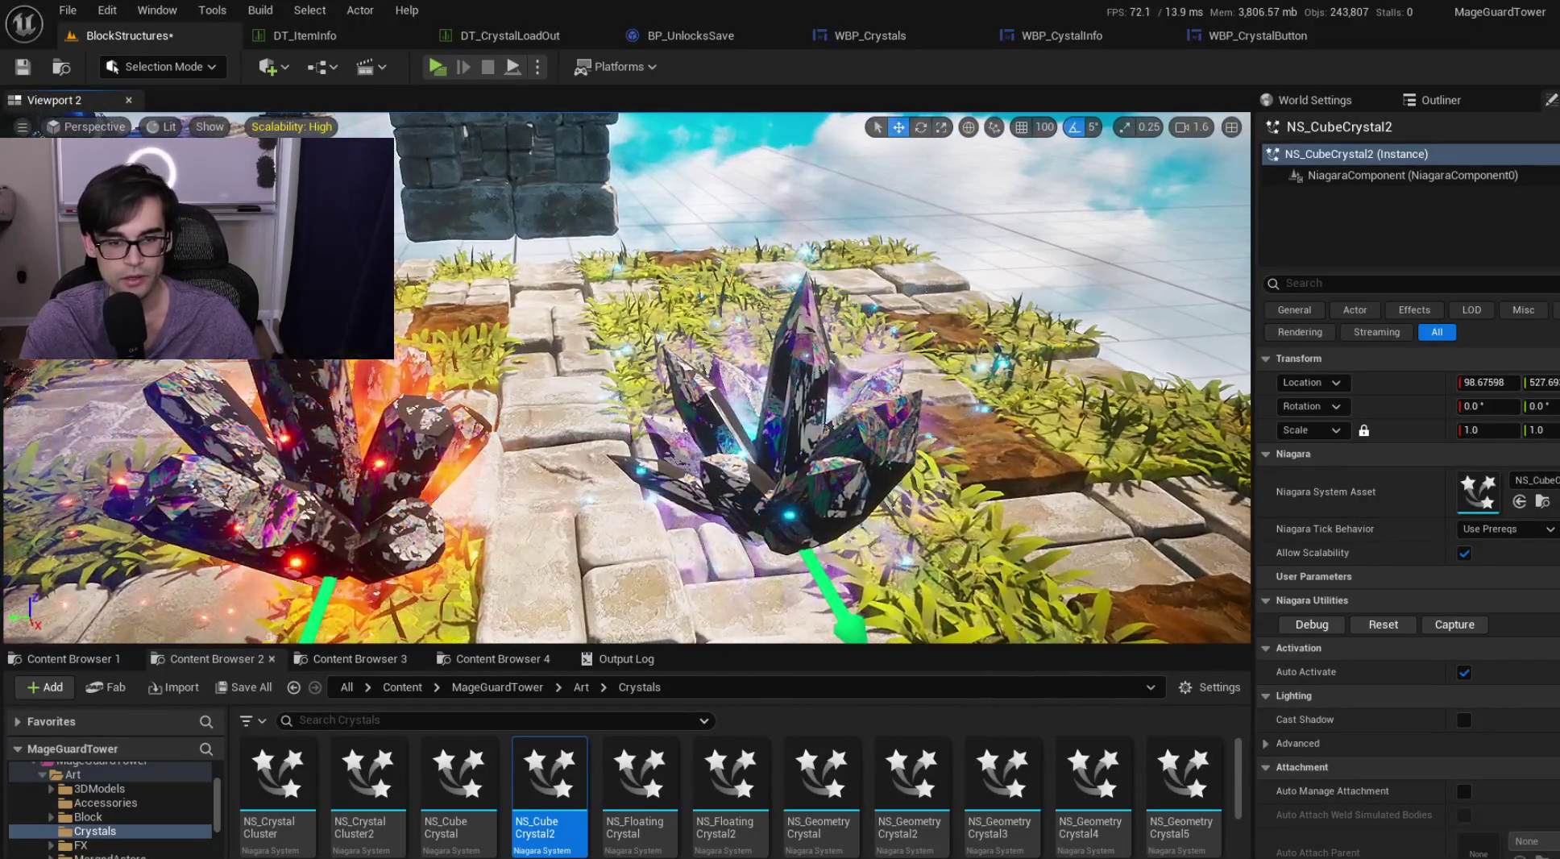
{"action": "left_click", "coordinate": [810, 442]}
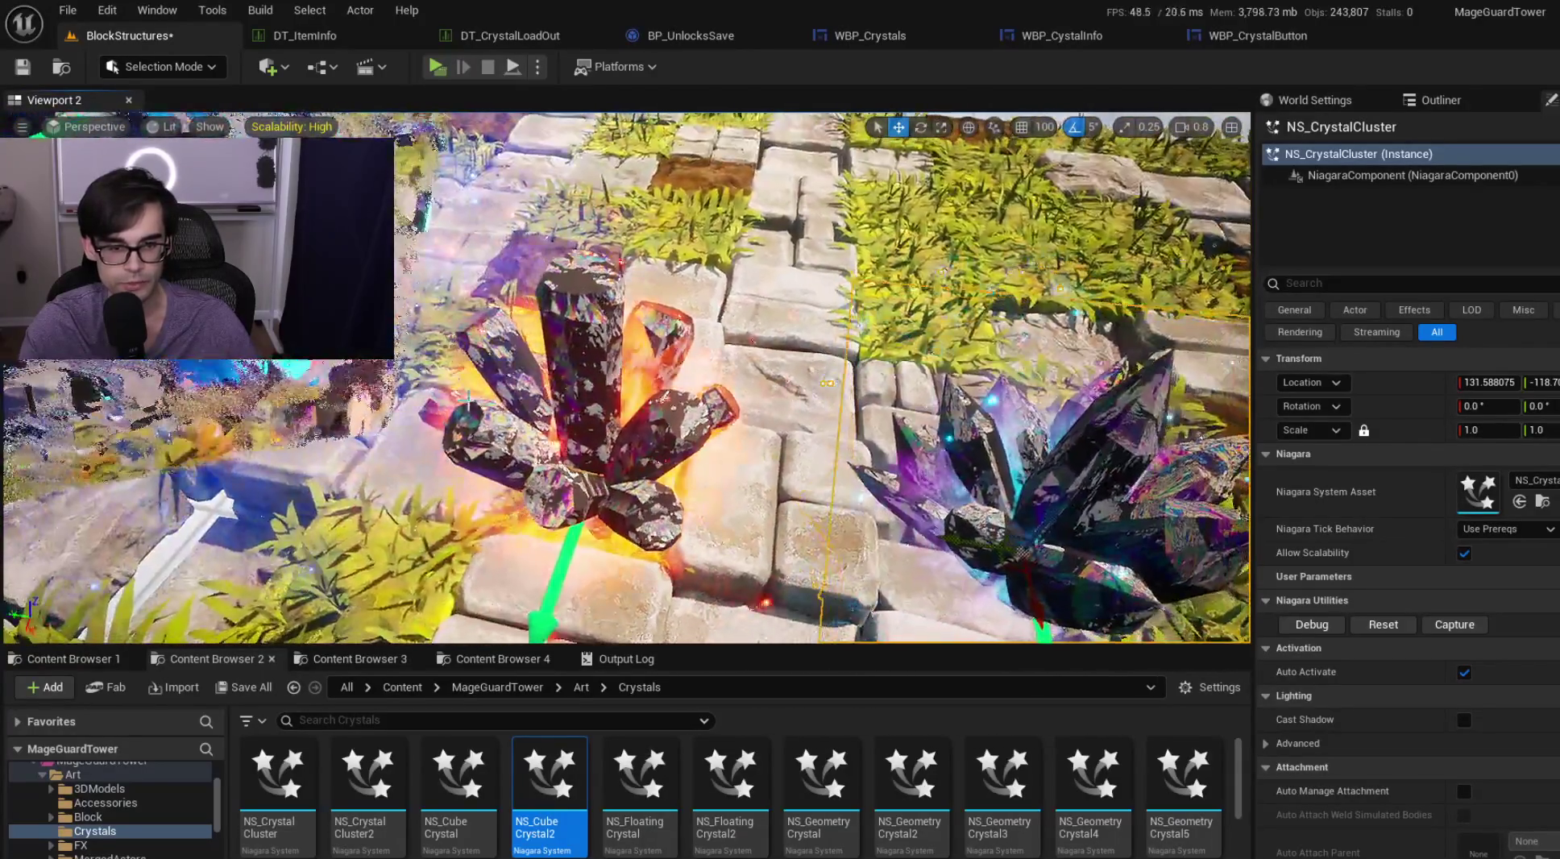
Step: Delete the NS_CrystalCluster2 asset from the Crystals folder, forcing the deletion
{"action": "left_click", "coordinate": [589, 402]}
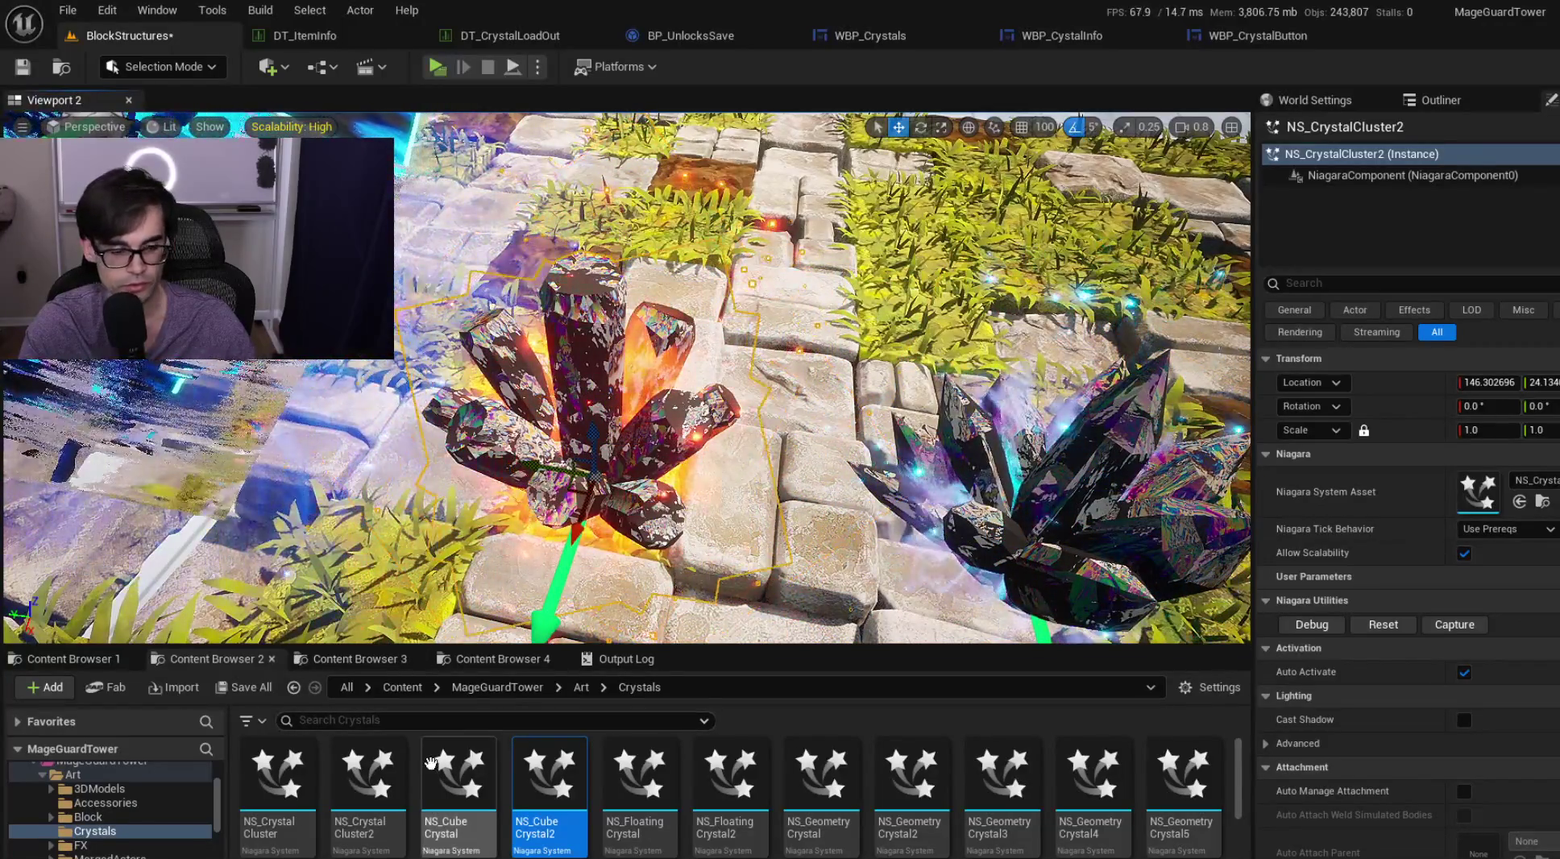
{"action": "left_click", "coordinate": [371, 786]}
{"action": "right_click", "coordinate": [395, 774]}
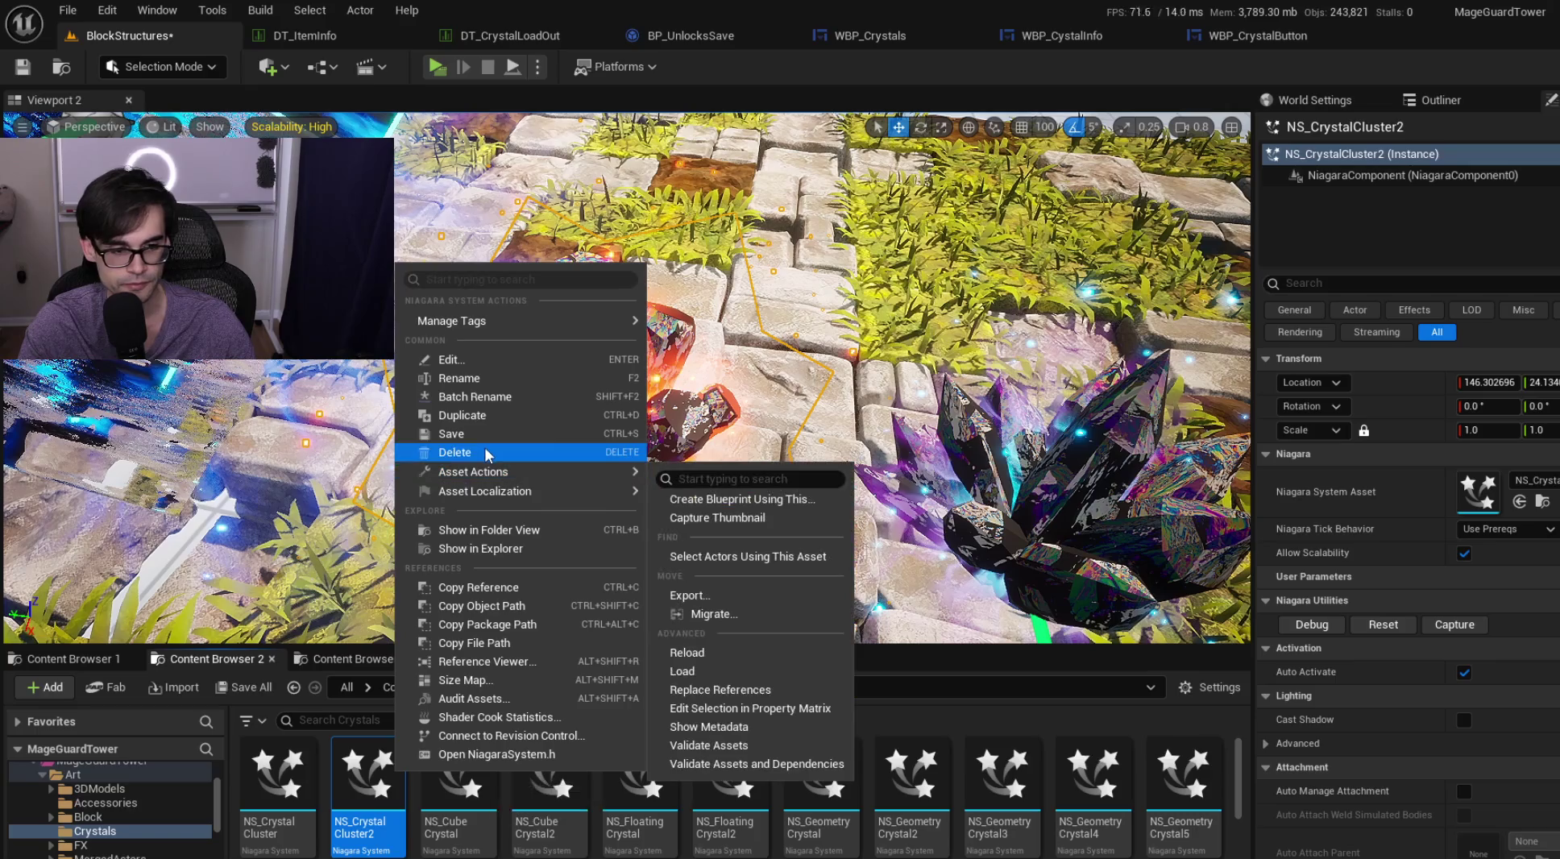
{"action": "left_click", "coordinate": [483, 450]}
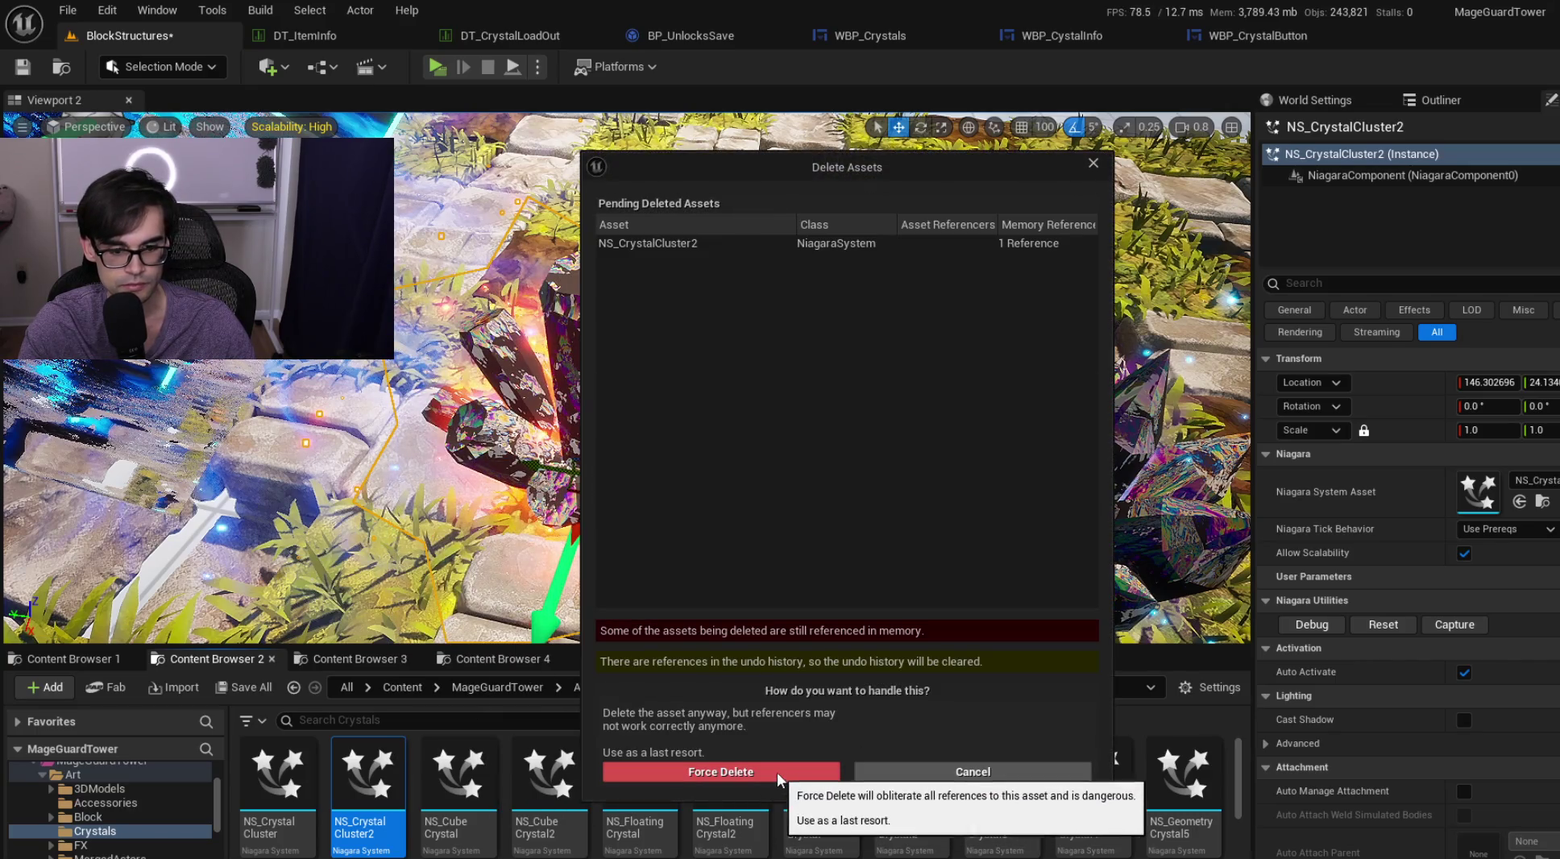
{"action": "left_click", "coordinate": [776, 771]}
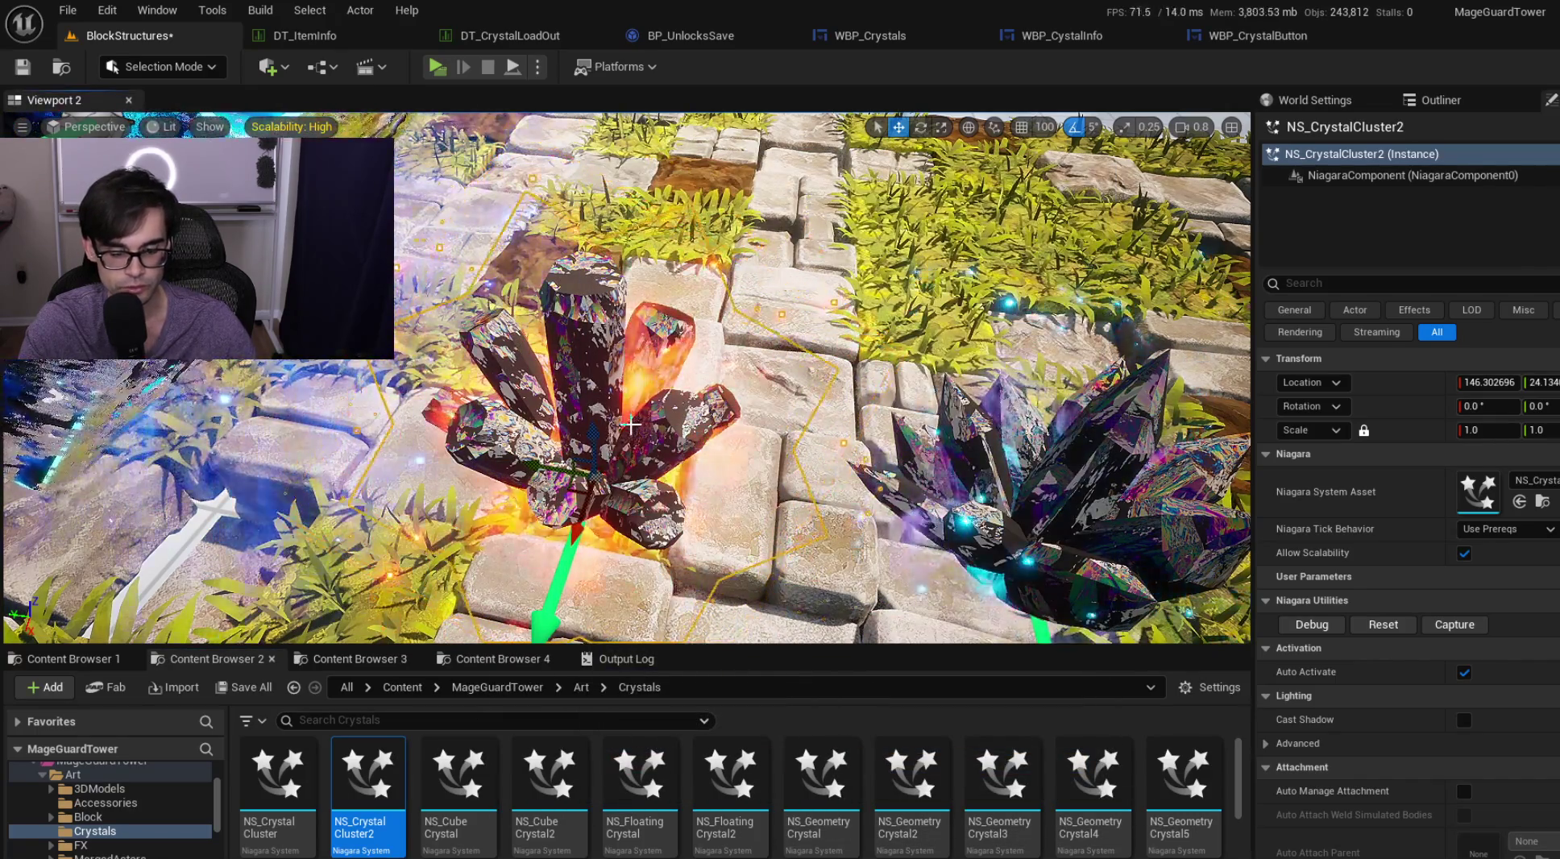
{"action": "right_click", "coordinate": [387, 778]}
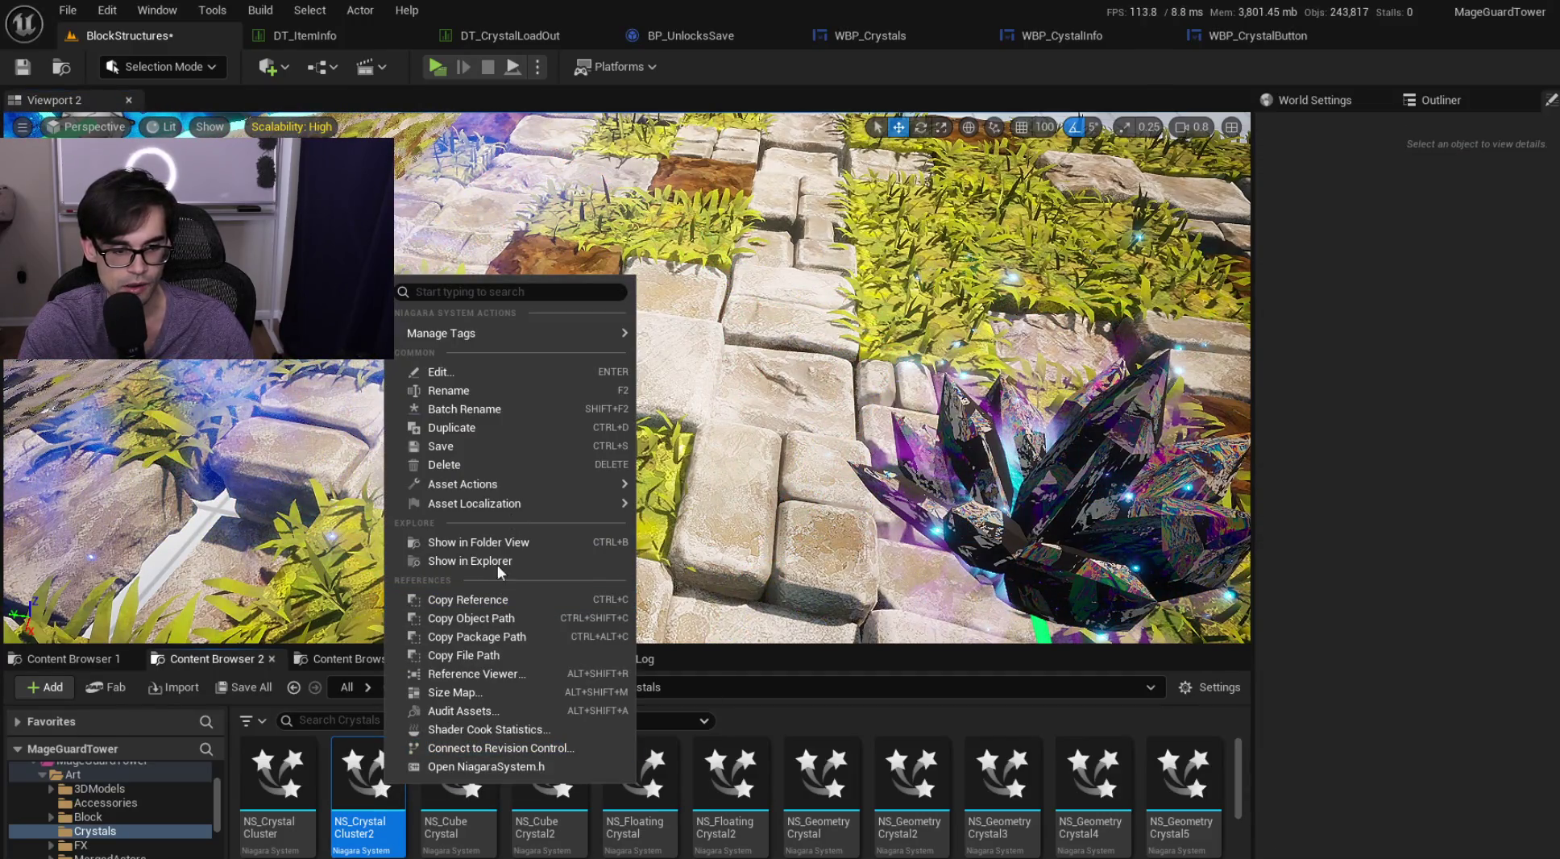
{"action": "left_click", "coordinate": [492, 461]}
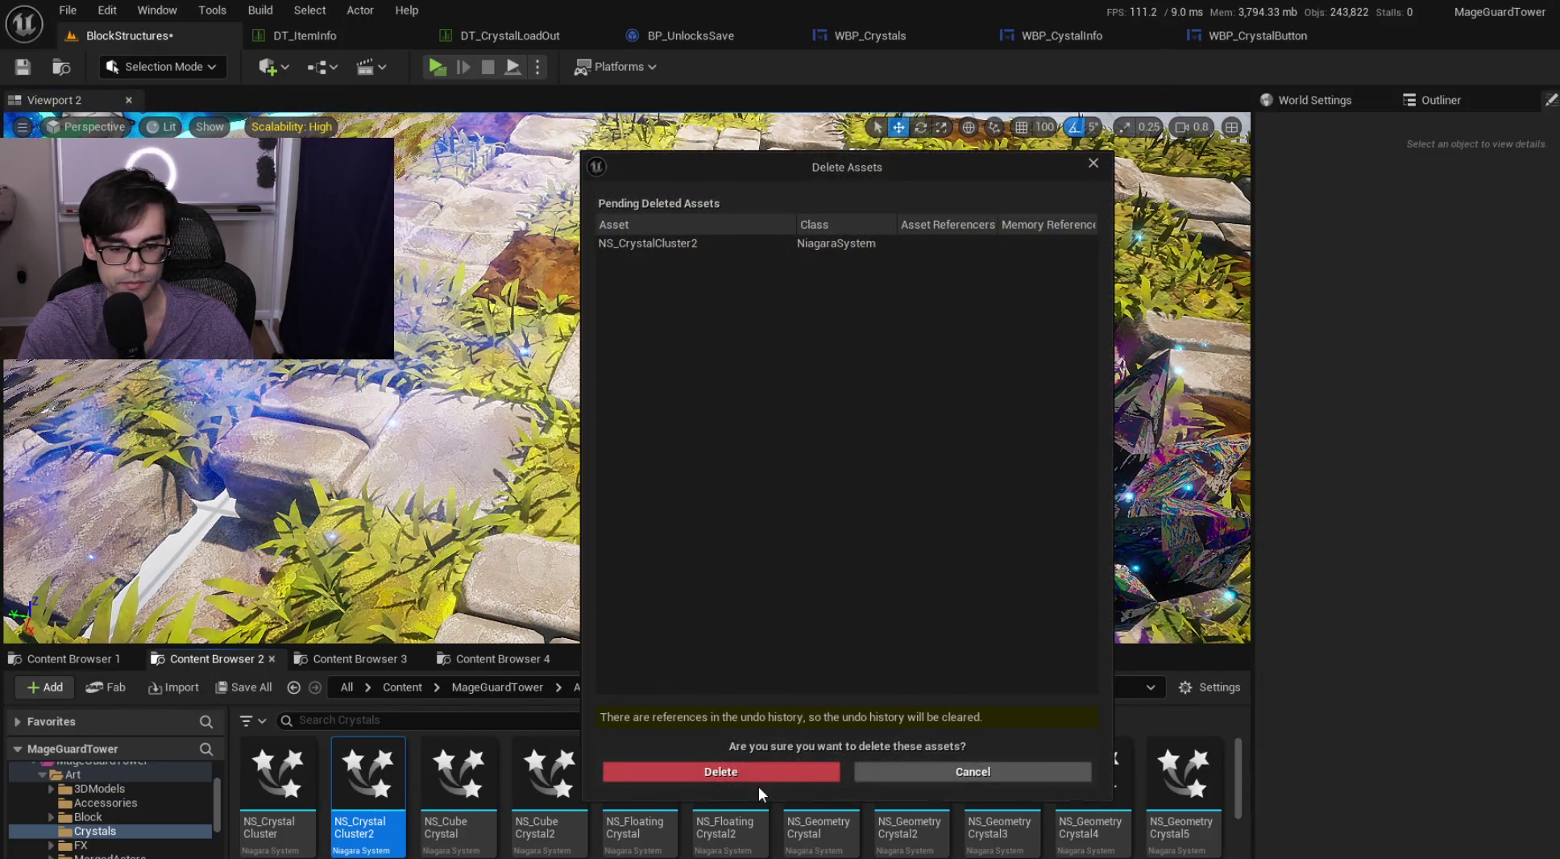
{"action": "left_click", "coordinate": [778, 772]}
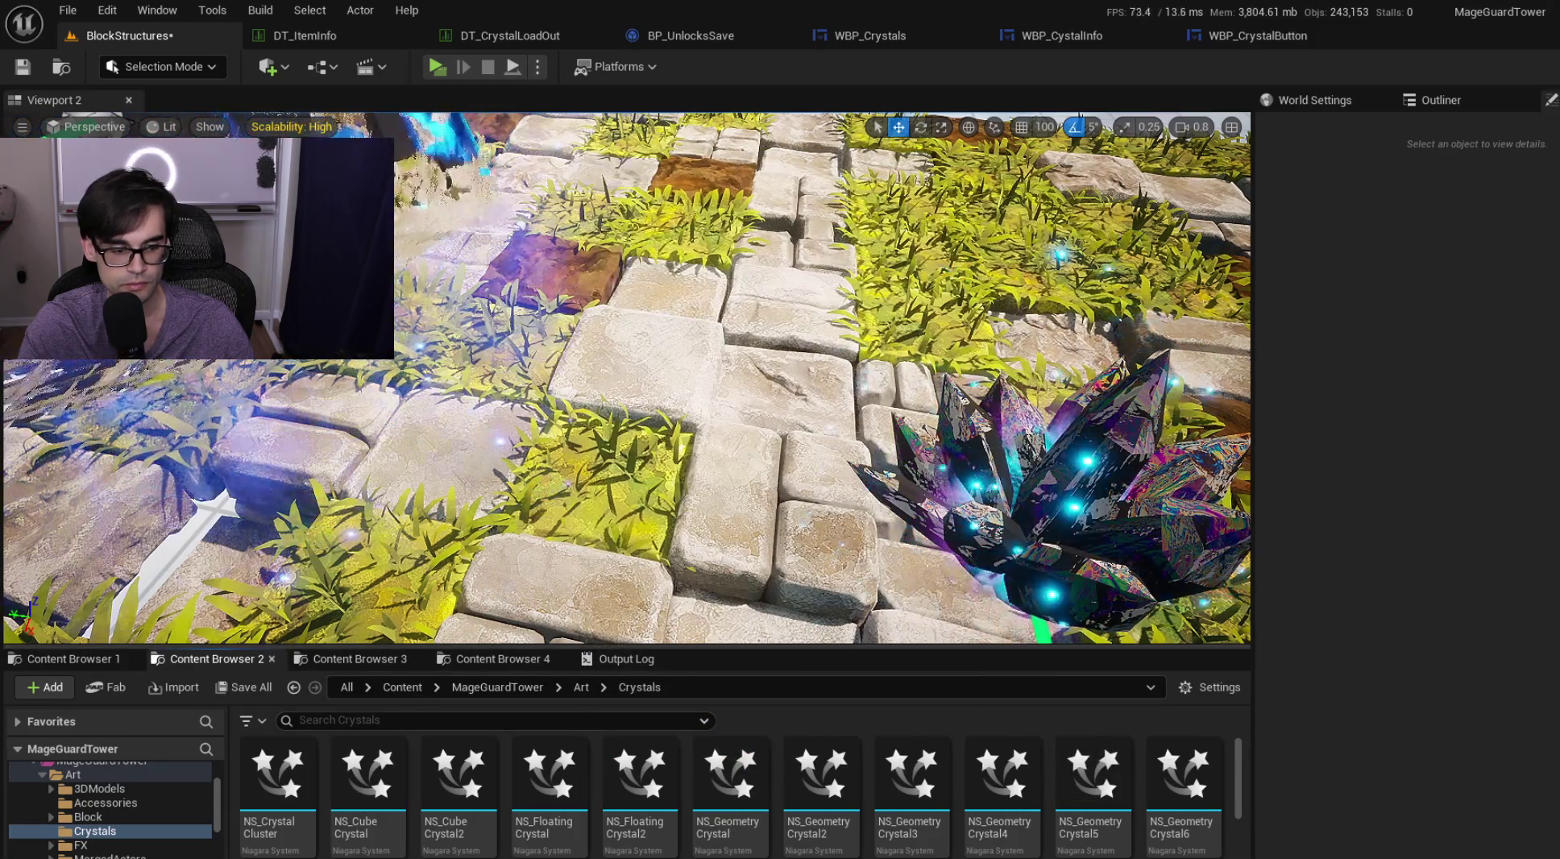
Step: Fly to the cube crystal and delete the NS_CubeCrystal2 asset after one cancelled attempt
{"action": "scroll", "coordinate": [625, 377], "scroll_direction": "up", "scroll_amount": 2}
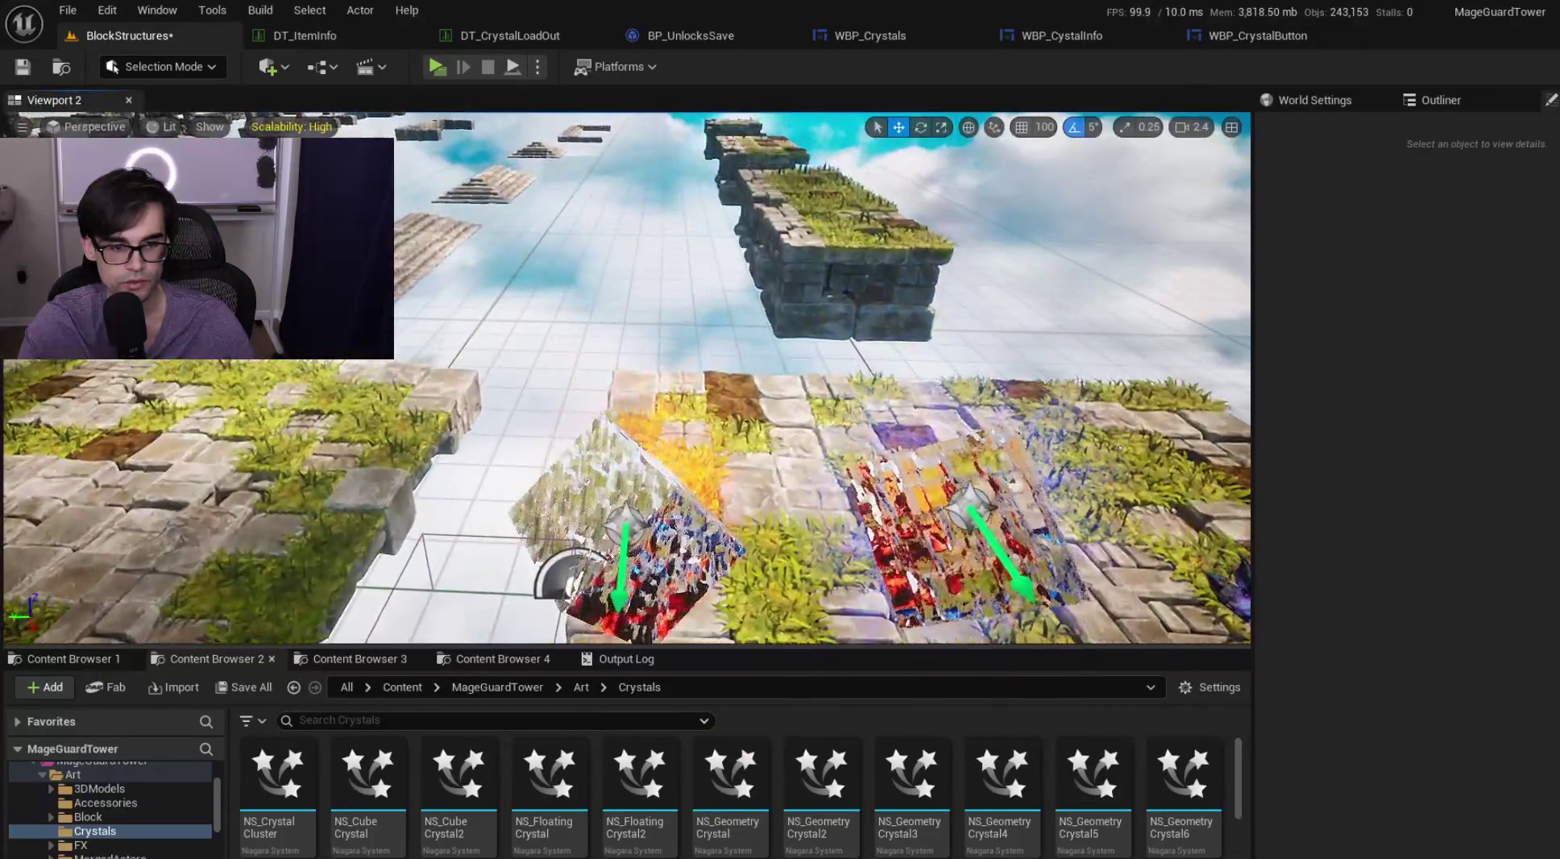
{"action": "key", "text": "w"}
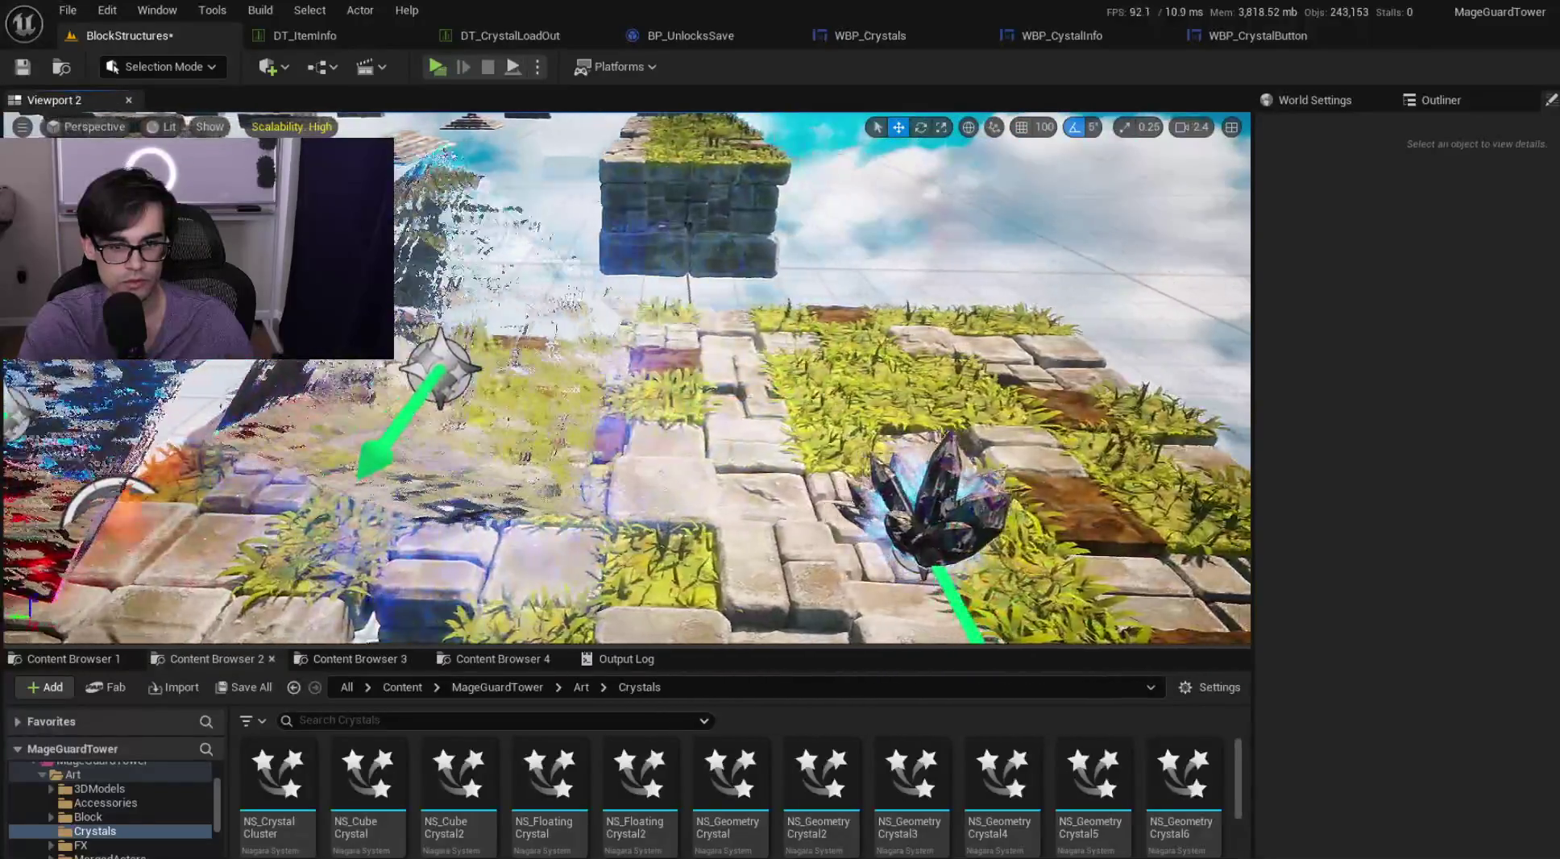
{"action": "key", "text": "w"}
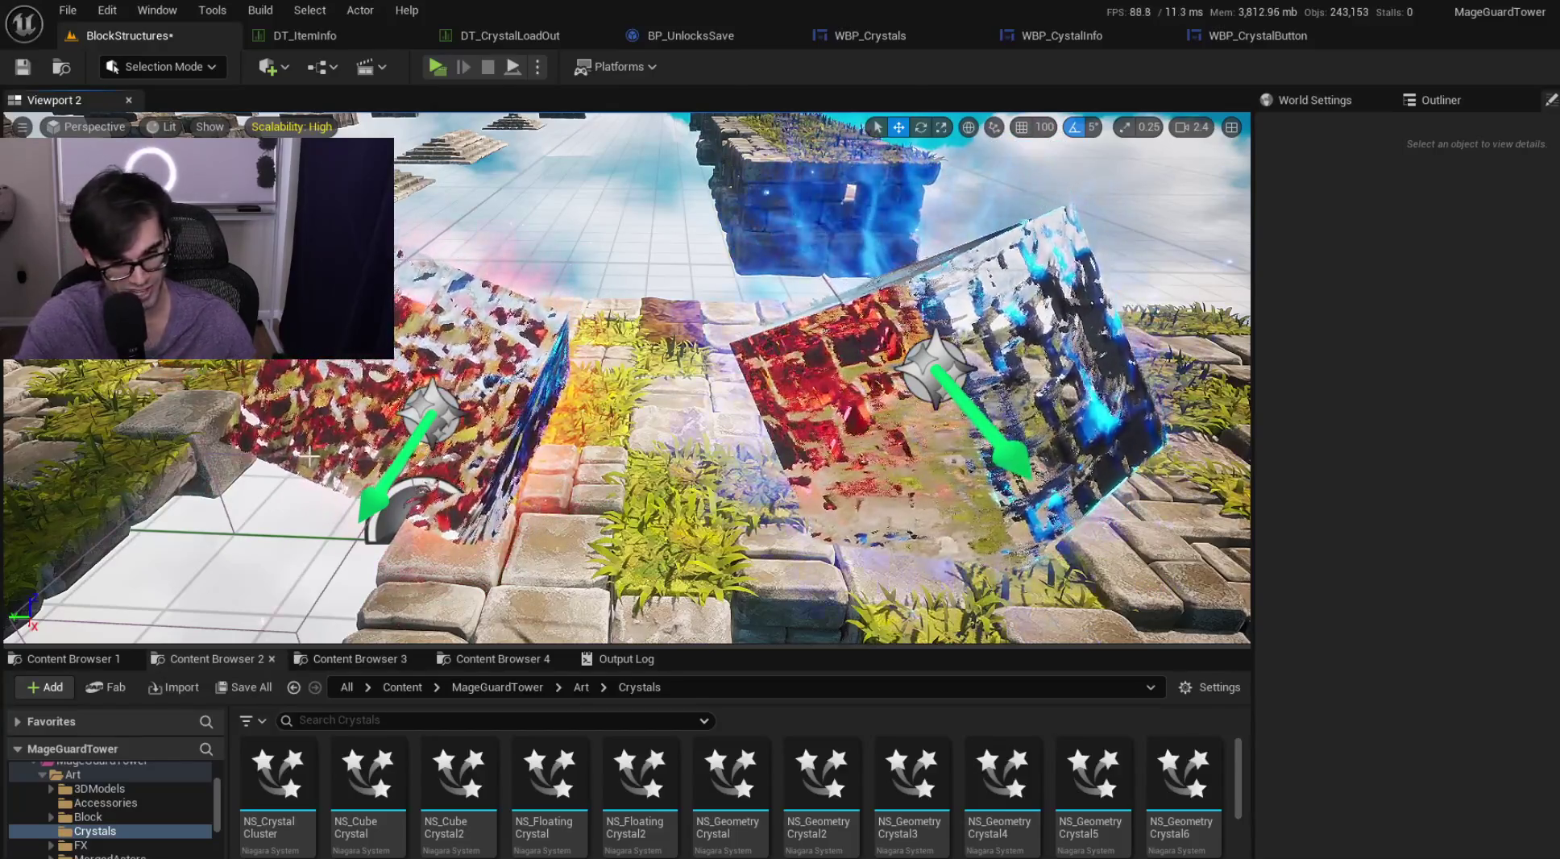
{"action": "key", "text": "w"}
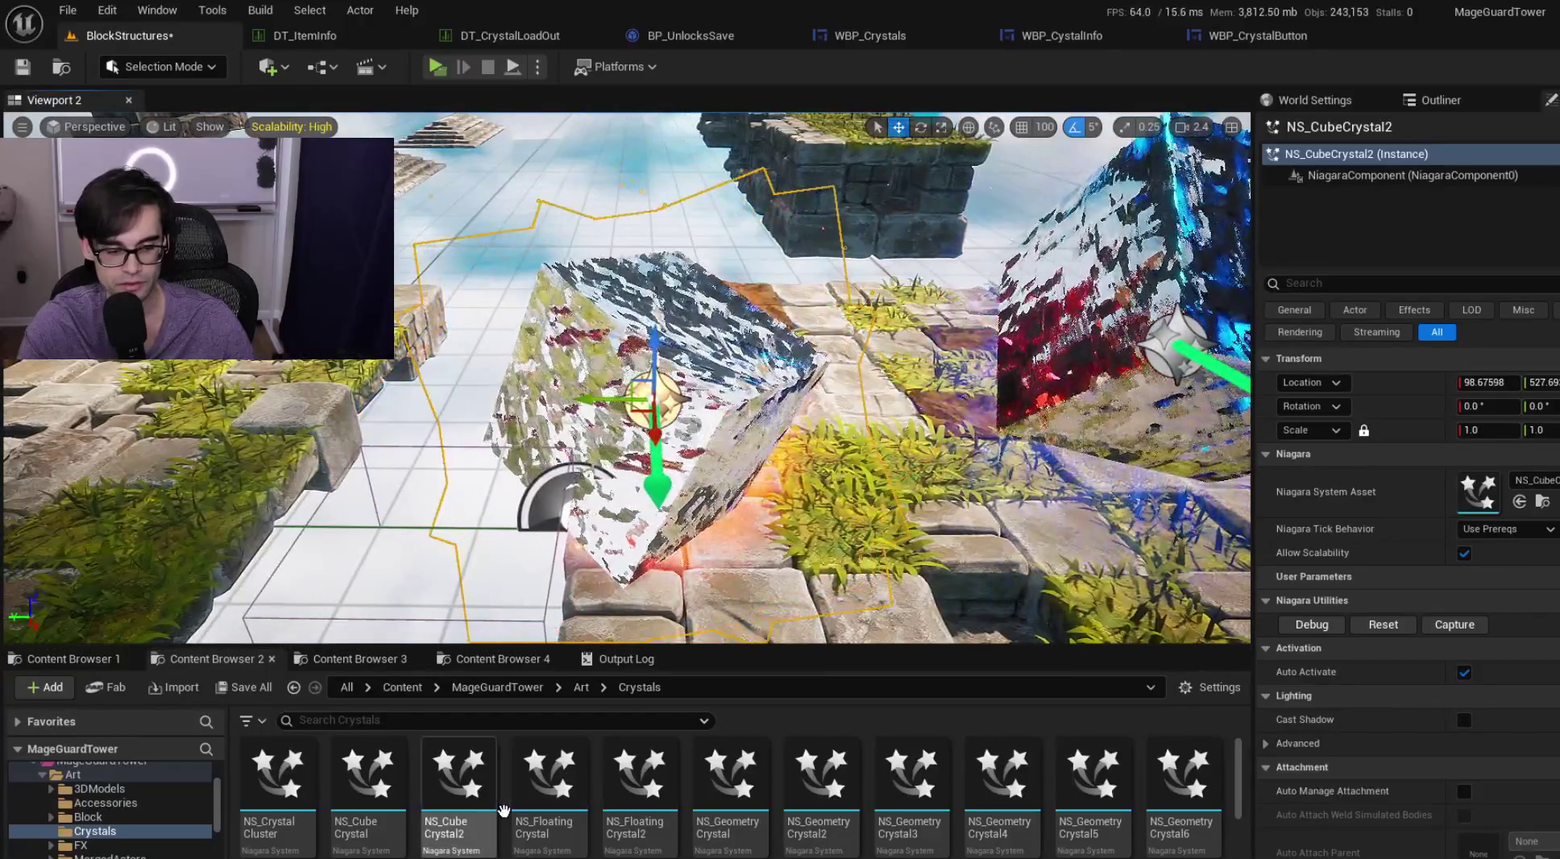
{"action": "right_click", "coordinate": [482, 773]}
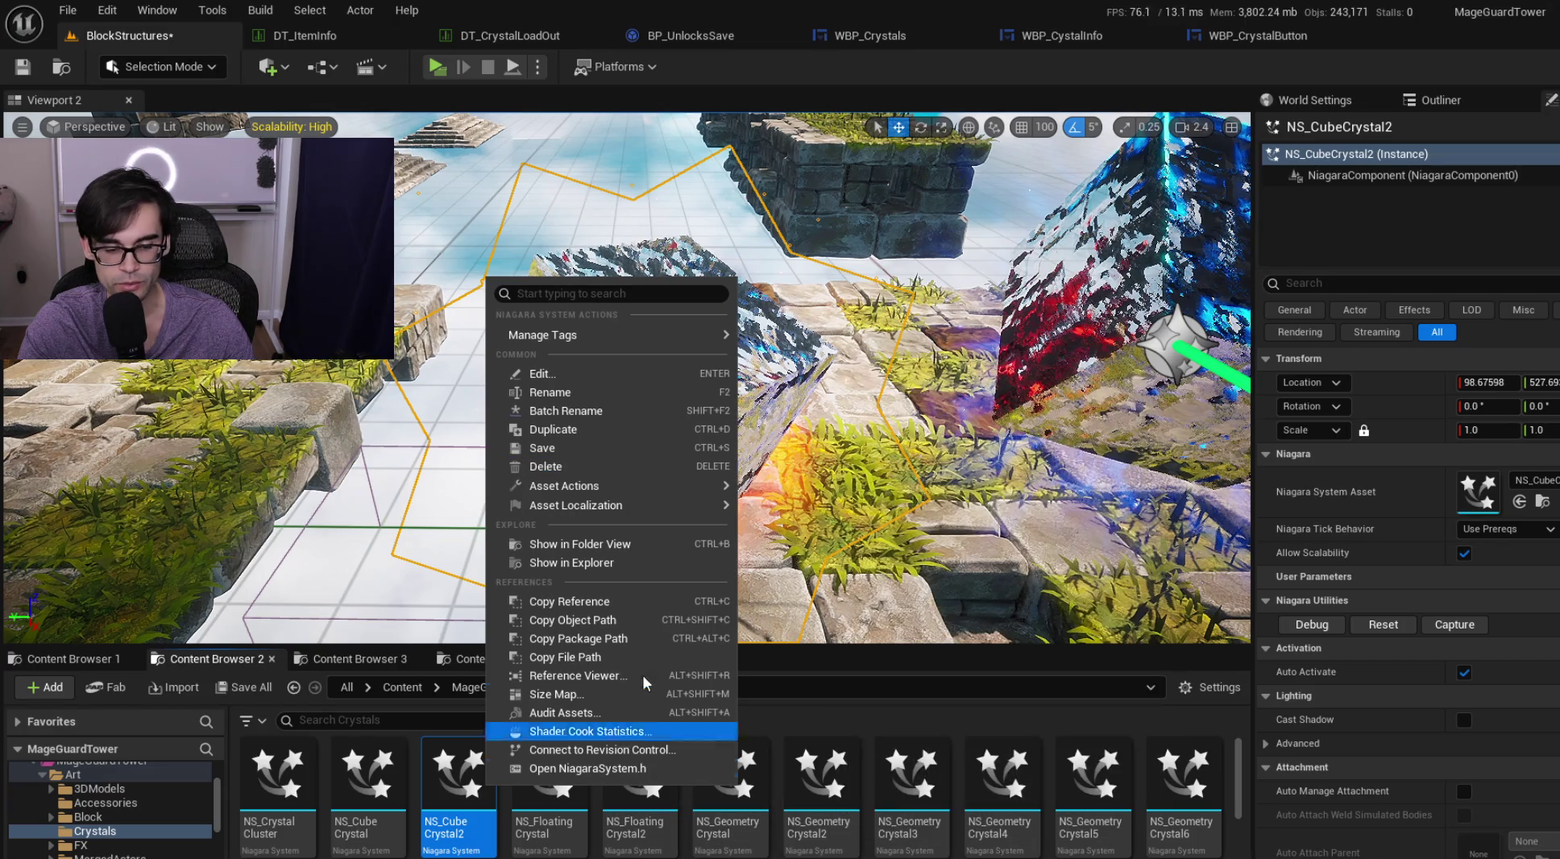
{"action": "left_click", "coordinate": [606, 461]}
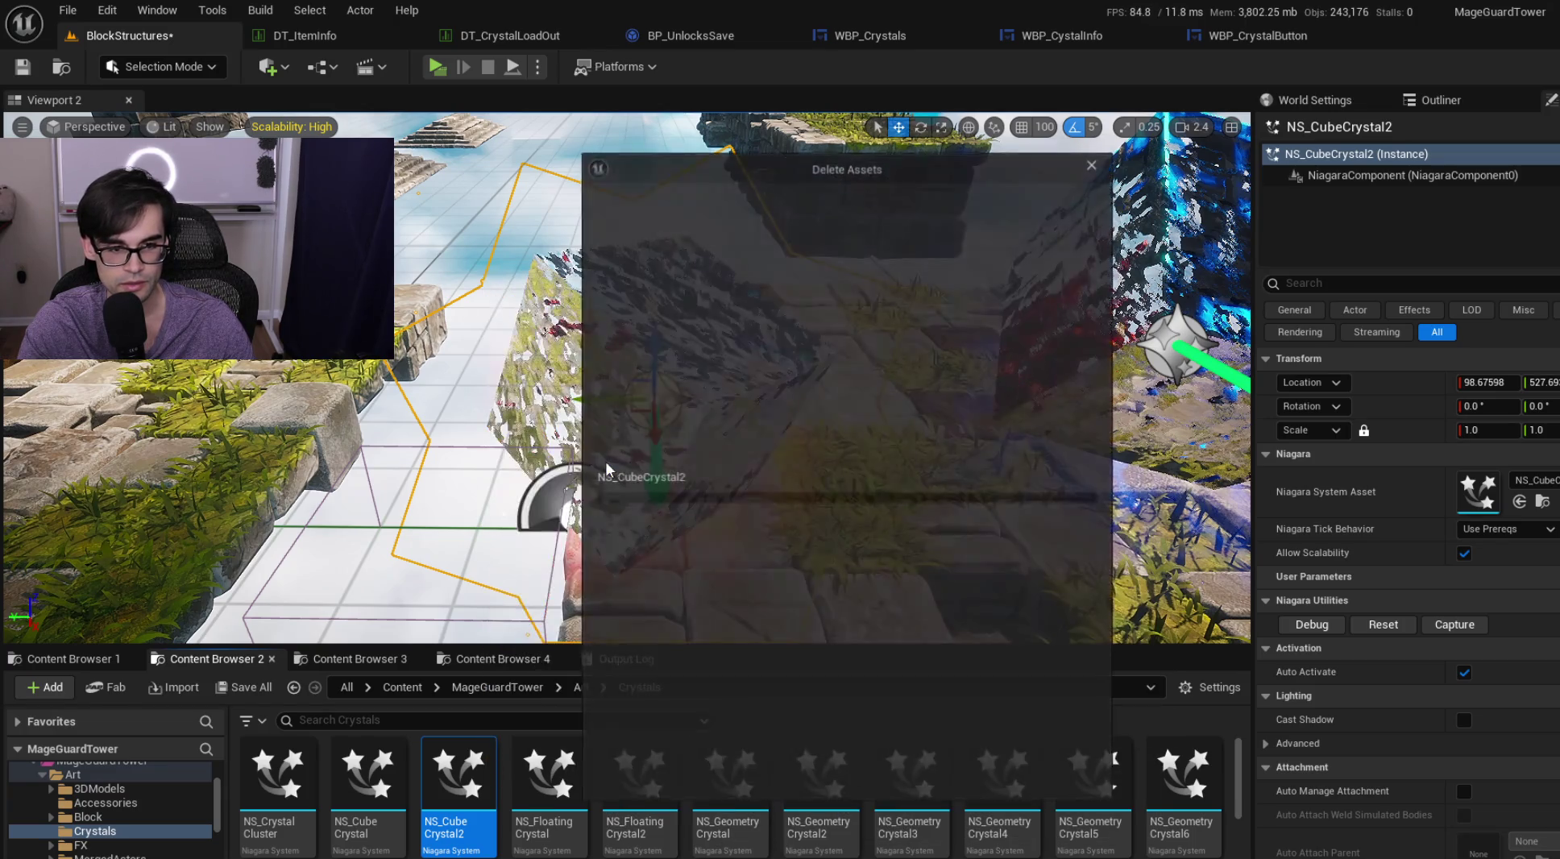
{"action": "left_click", "coordinate": [961, 771]}
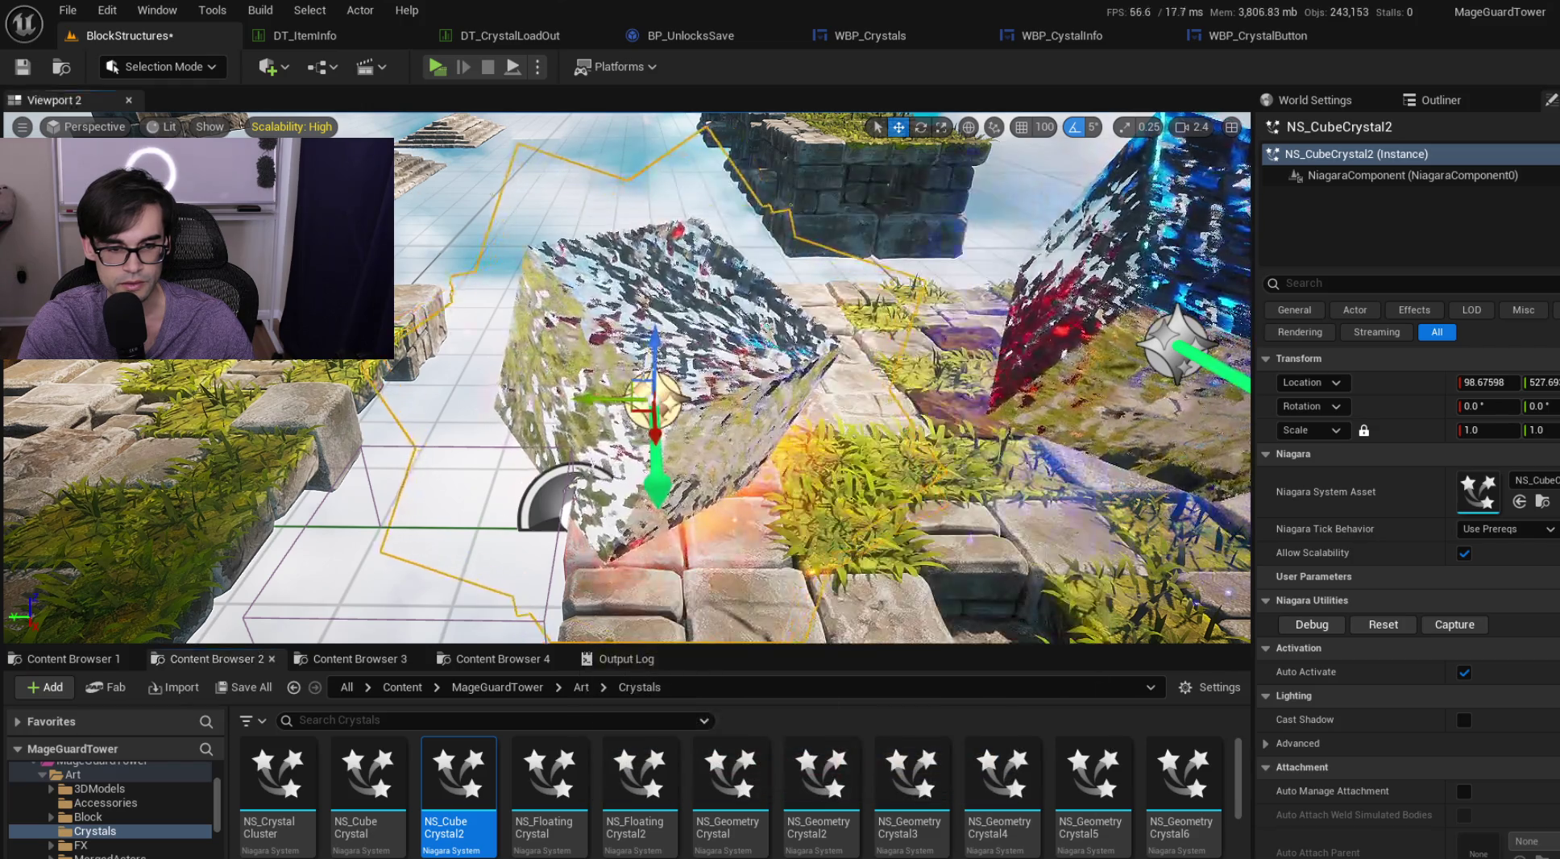
{"action": "right_click", "coordinate": [457, 776]}
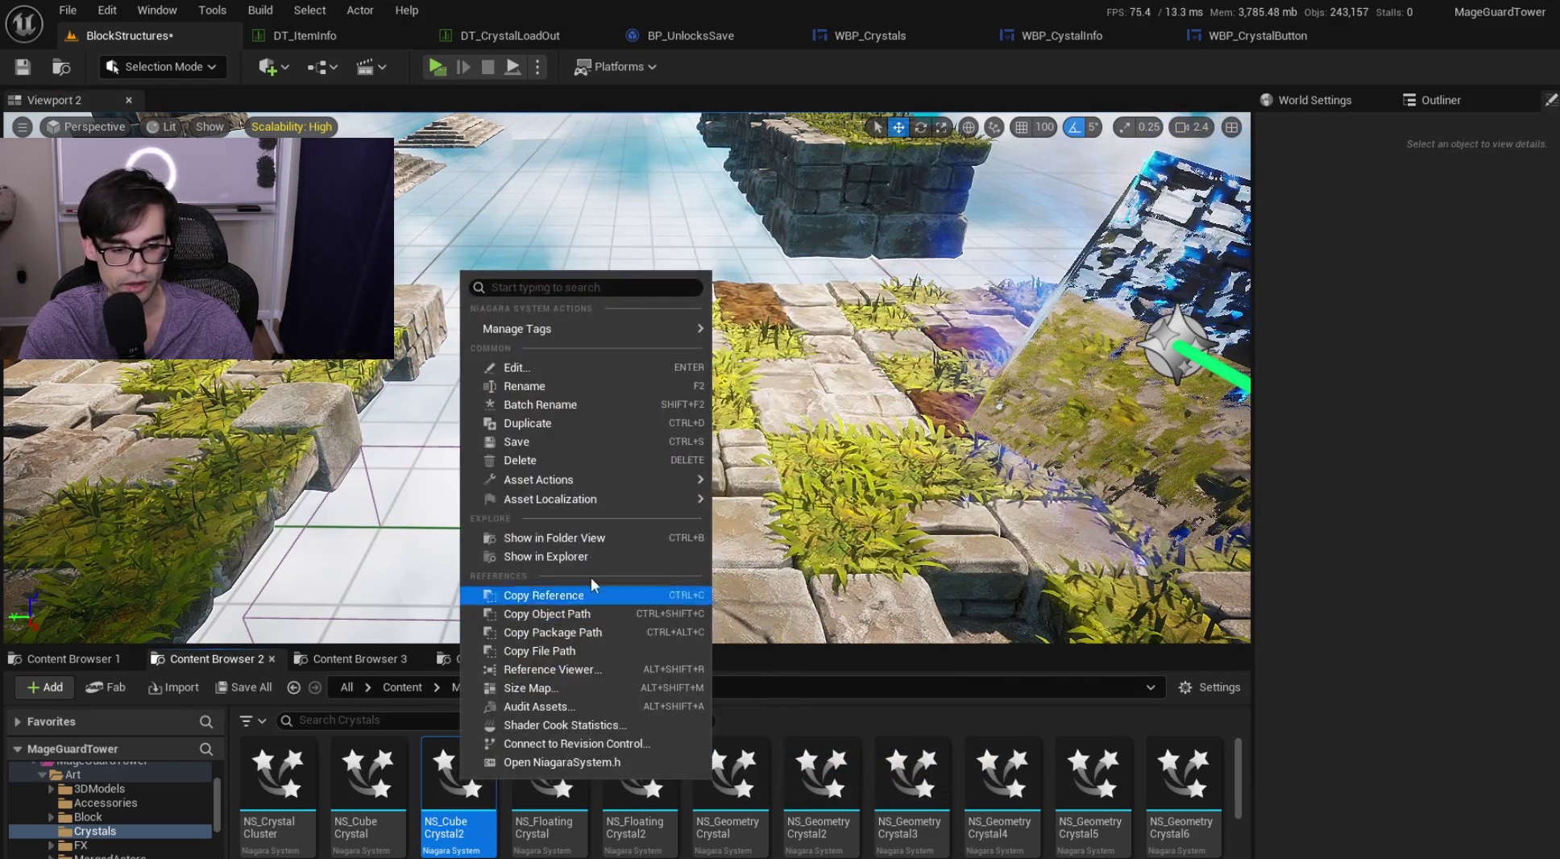
{"action": "left_click", "coordinate": [602, 462]}
{"action": "left_click", "coordinate": [685, 772]}
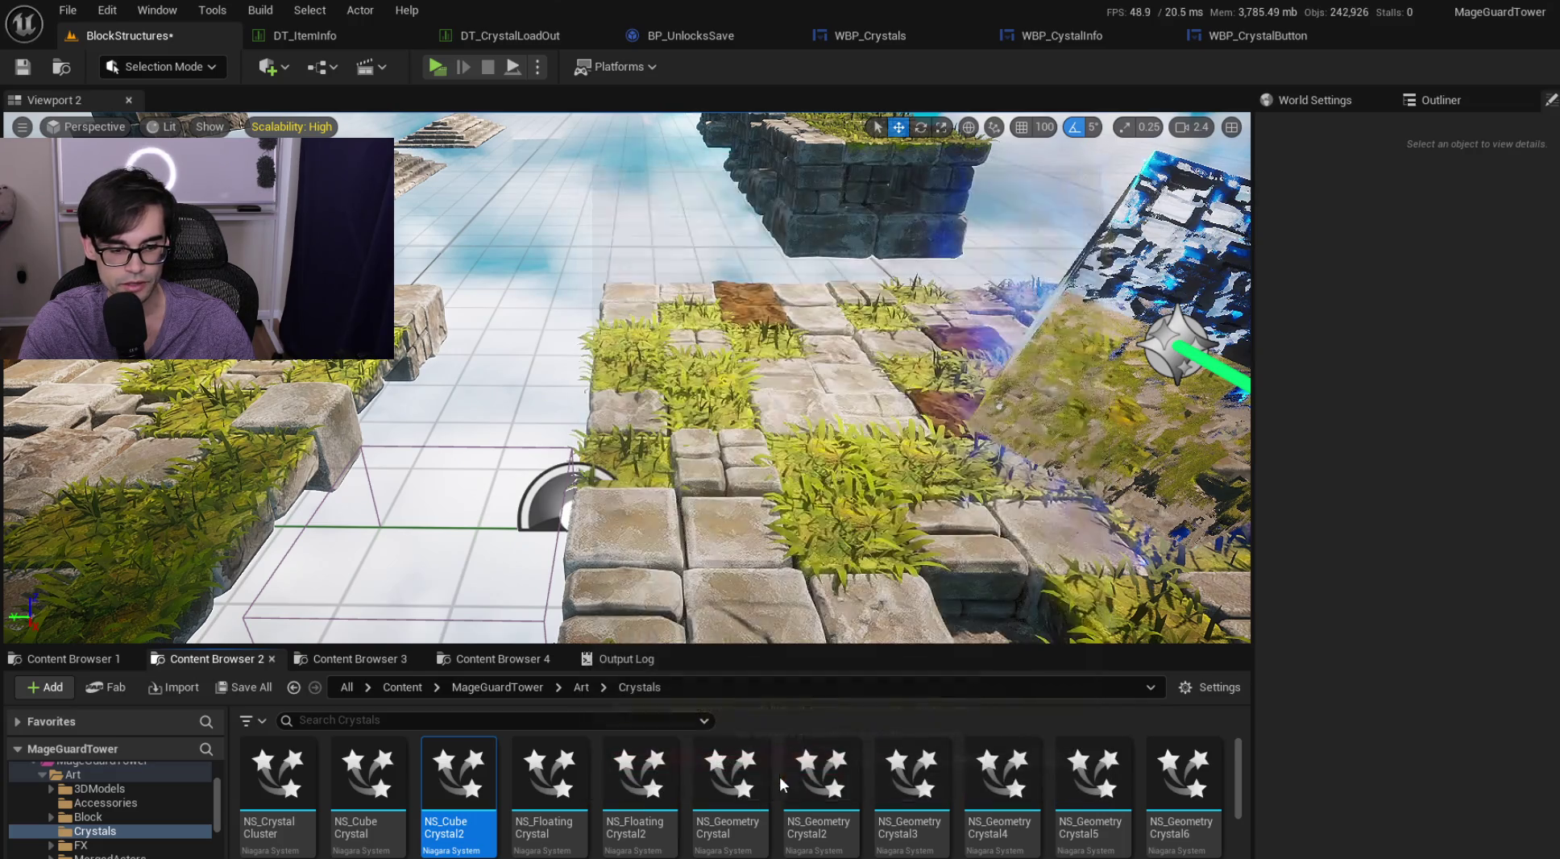
{"action": "left_click", "coordinate": [567, 796]}
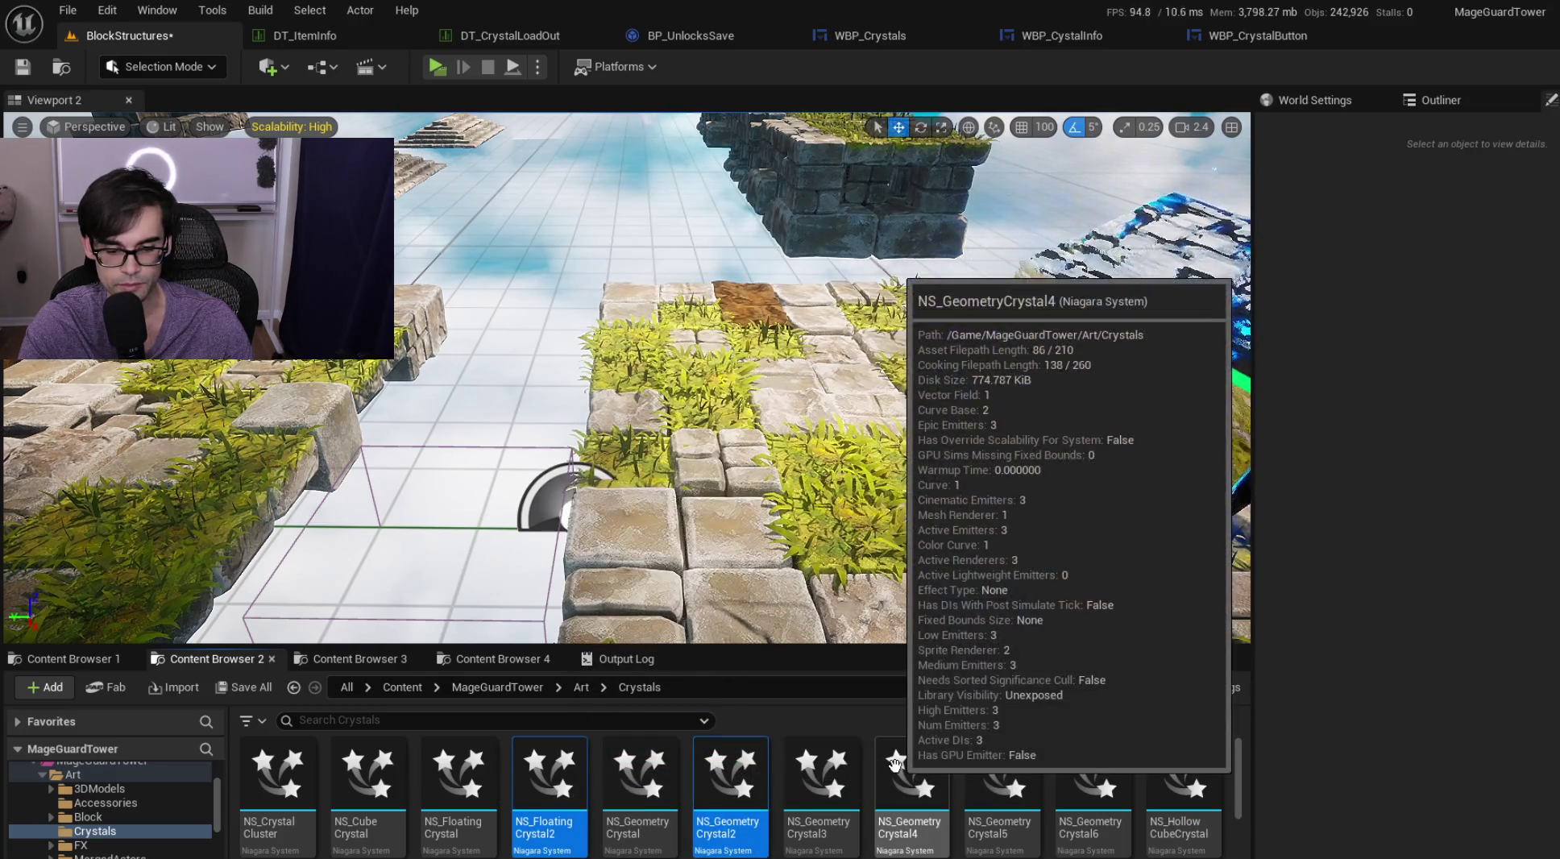
Step: Place NS_FloatingCrystal on the tile platform at X 251.2 and open it in the Niagara editor
{"action": "scroll", "coordinate": [1108, 782], "scroll_direction": "down", "scroll_amount": 1}
{"action": "scroll", "coordinate": [1104, 786], "scroll_direction": "up", "scroll_amount": 1}
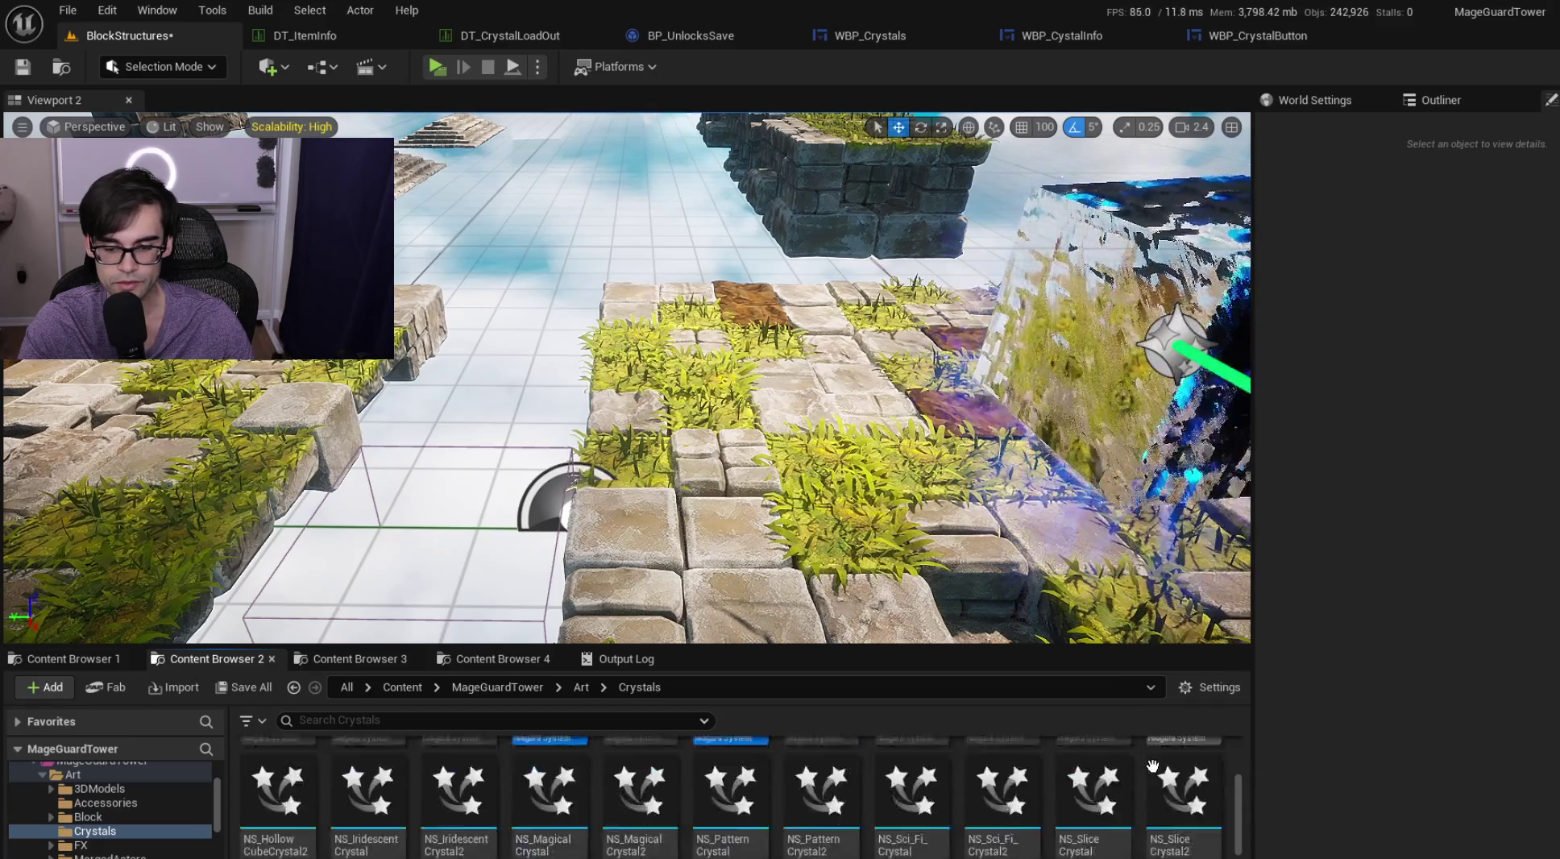
{"action": "left_click_drag", "start_coordinate": [511, 635], "coordinate": [511, 634]}
{"action": "mouse_move", "coordinate": [461, 820]}
{"action": "left_mouse_down"}
{"action": "mouse_move", "coordinate": [539, 459]}
{"action": "mouse_move", "coordinate": [541, 479]}
{"action": "left_mouse_up"}
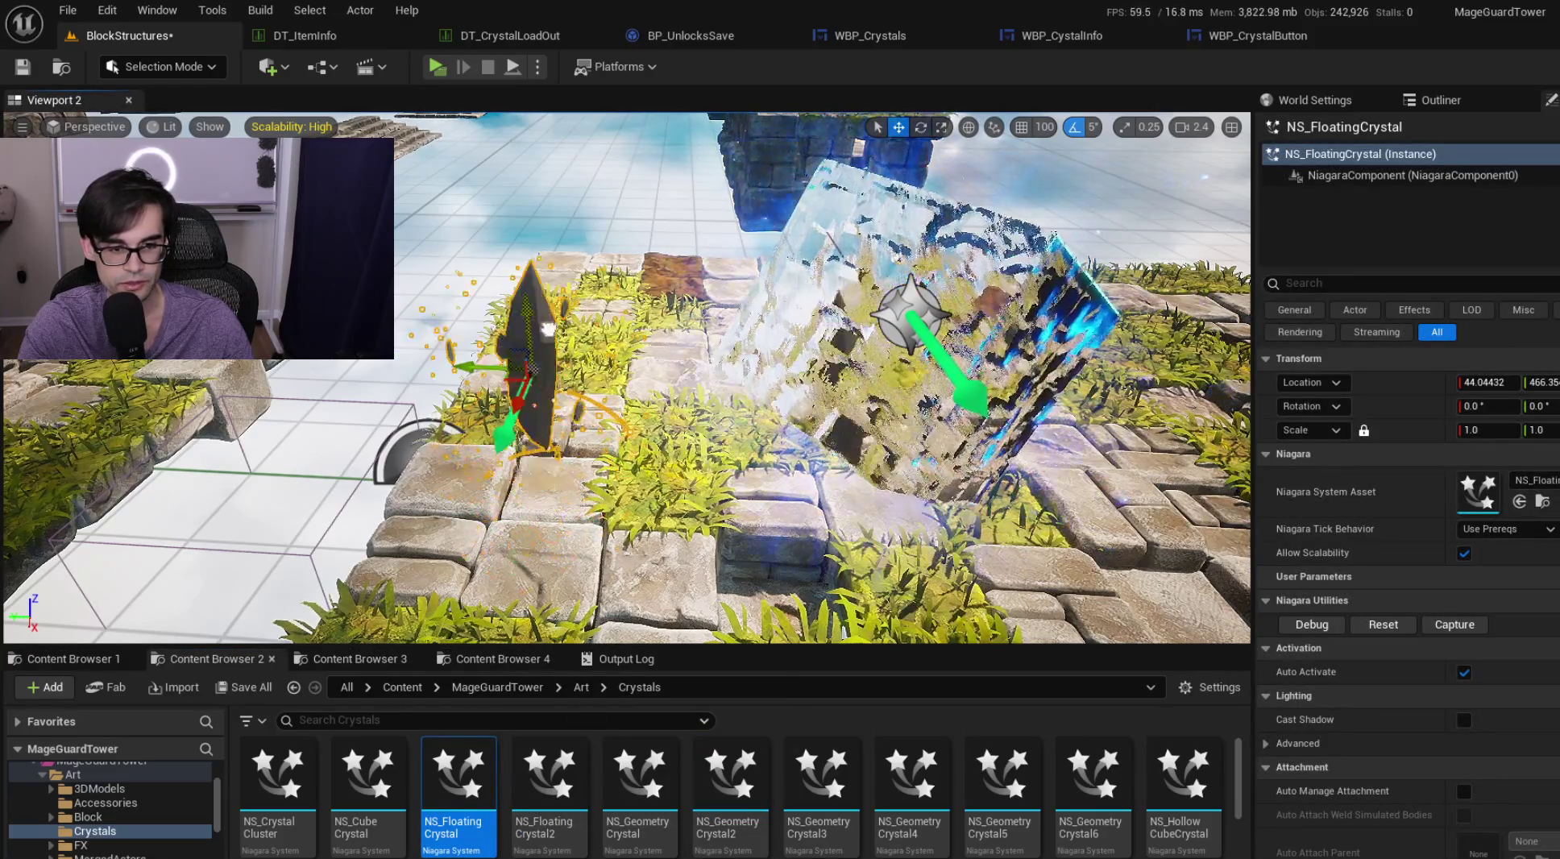
{"action": "left_click_drag", "start_coordinate": [510, 349], "coordinate": [525, 322]}
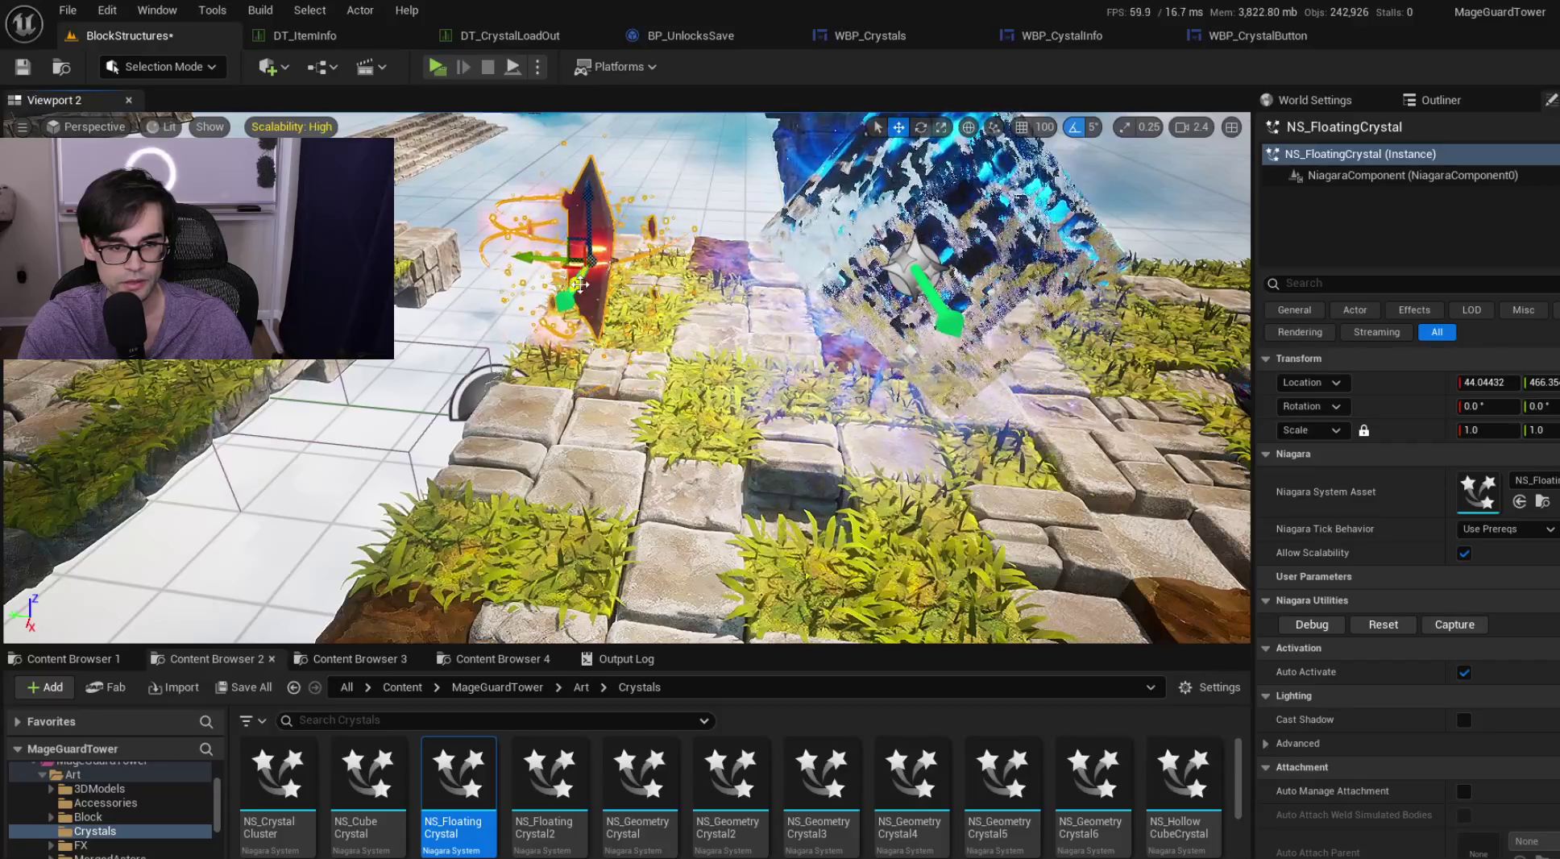
{"action": "mouse_move", "coordinate": [540, 374]}
{"action": "left_mouse_down"}
{"action": "mouse_move", "coordinate": [562, 356]}
{"action": "mouse_move", "coordinate": [451, 355]}
{"action": "mouse_move", "coordinate": [516, 339]}
{"action": "mouse_move", "coordinate": [620, 346]}
{"action": "mouse_move", "coordinate": [545, 287]}
{"action": "mouse_move", "coordinate": [553, 225]}
{"action": "left_mouse_up"}
{"action": "left_click", "coordinate": [544, 287]}
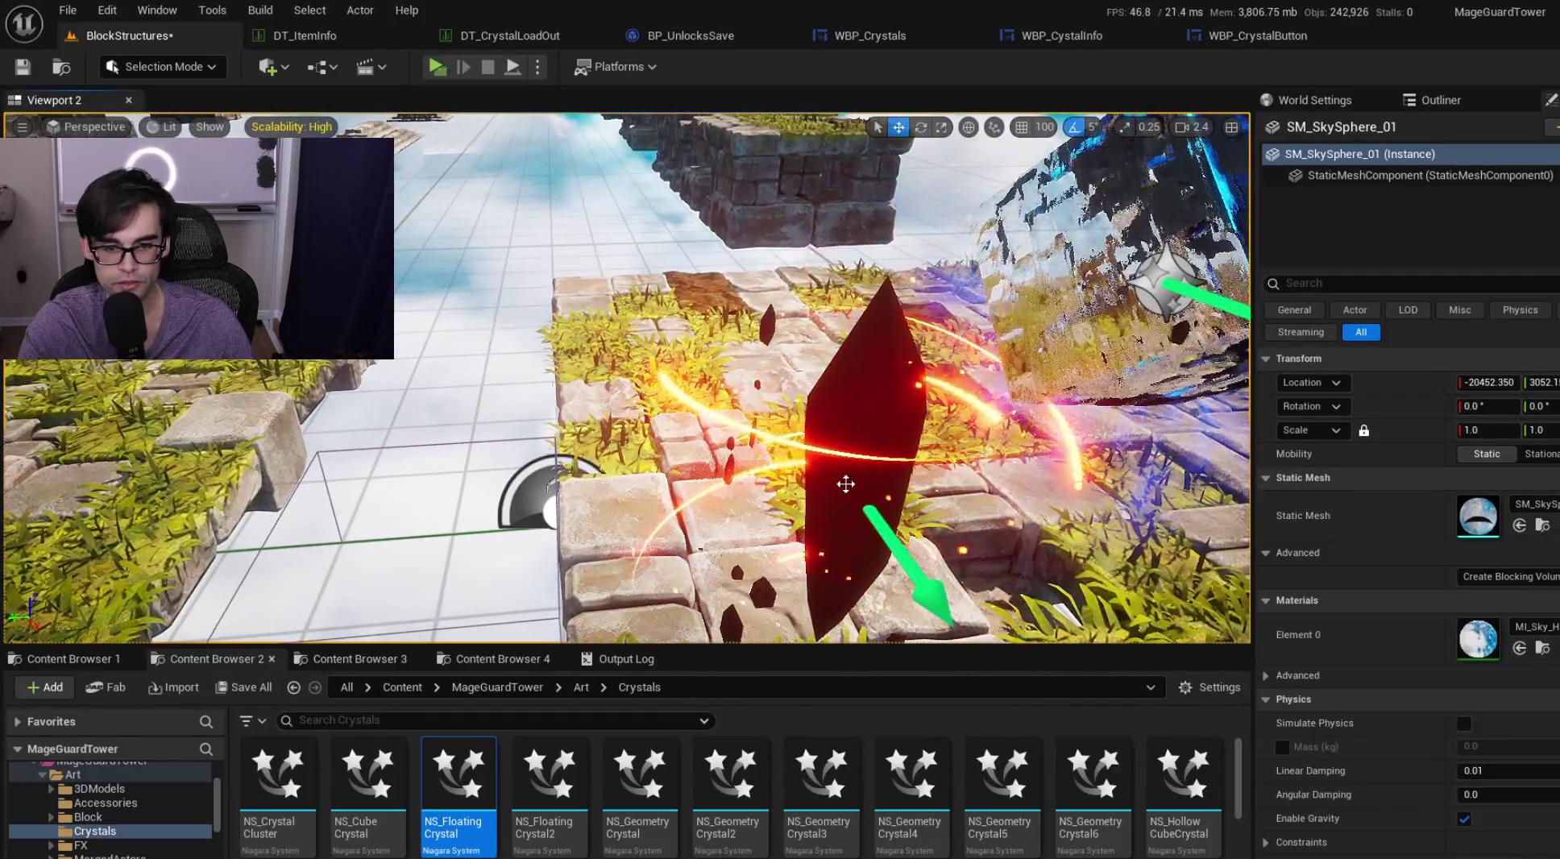
{"action": "left_click", "coordinate": [871, 452]}
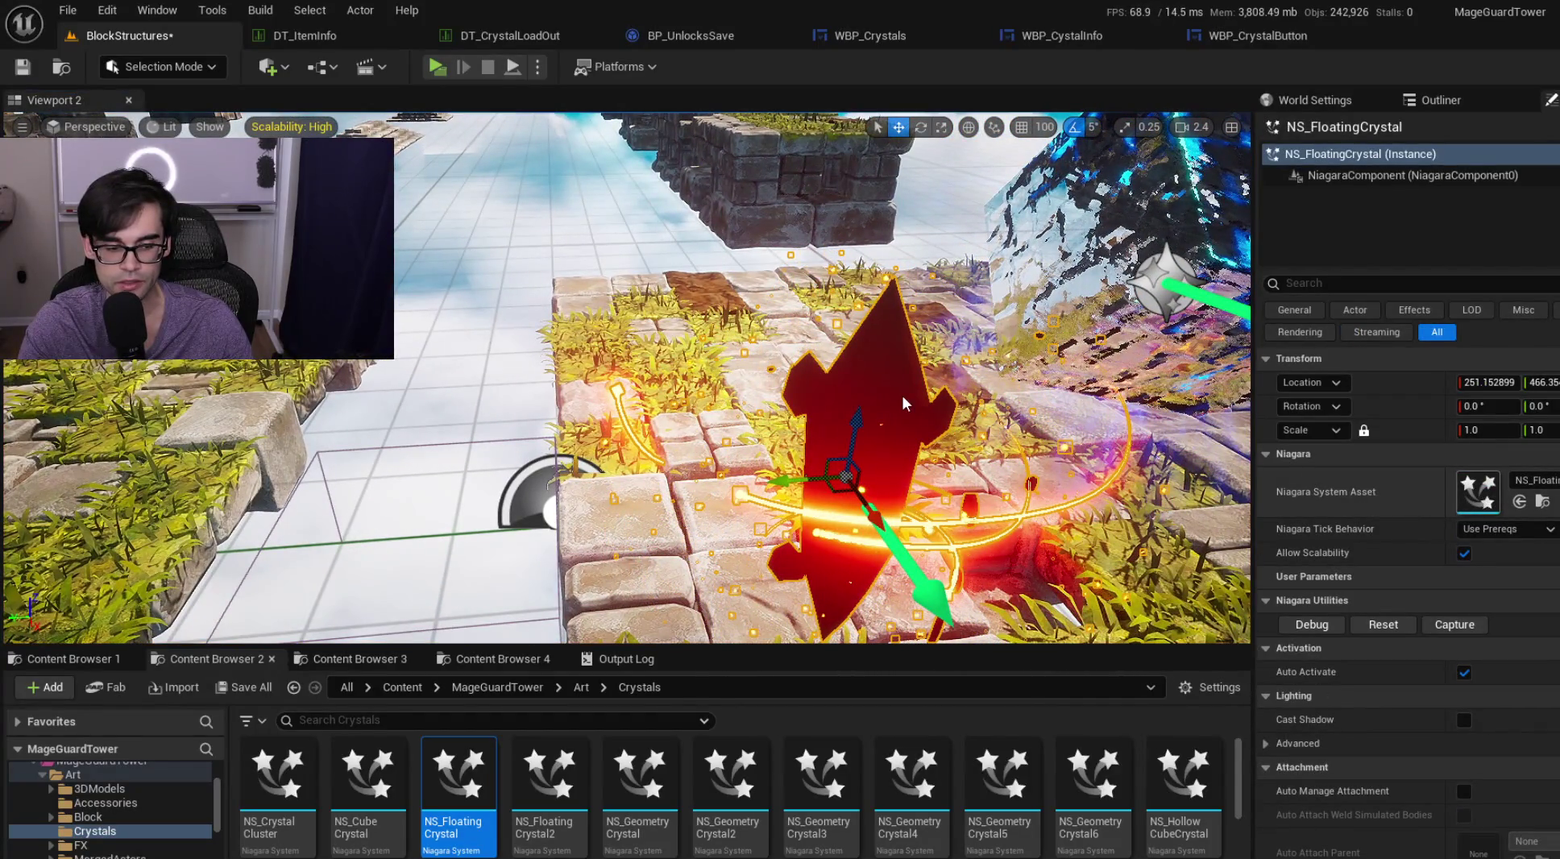
{"action": "double_click", "coordinate": [906, 396]}
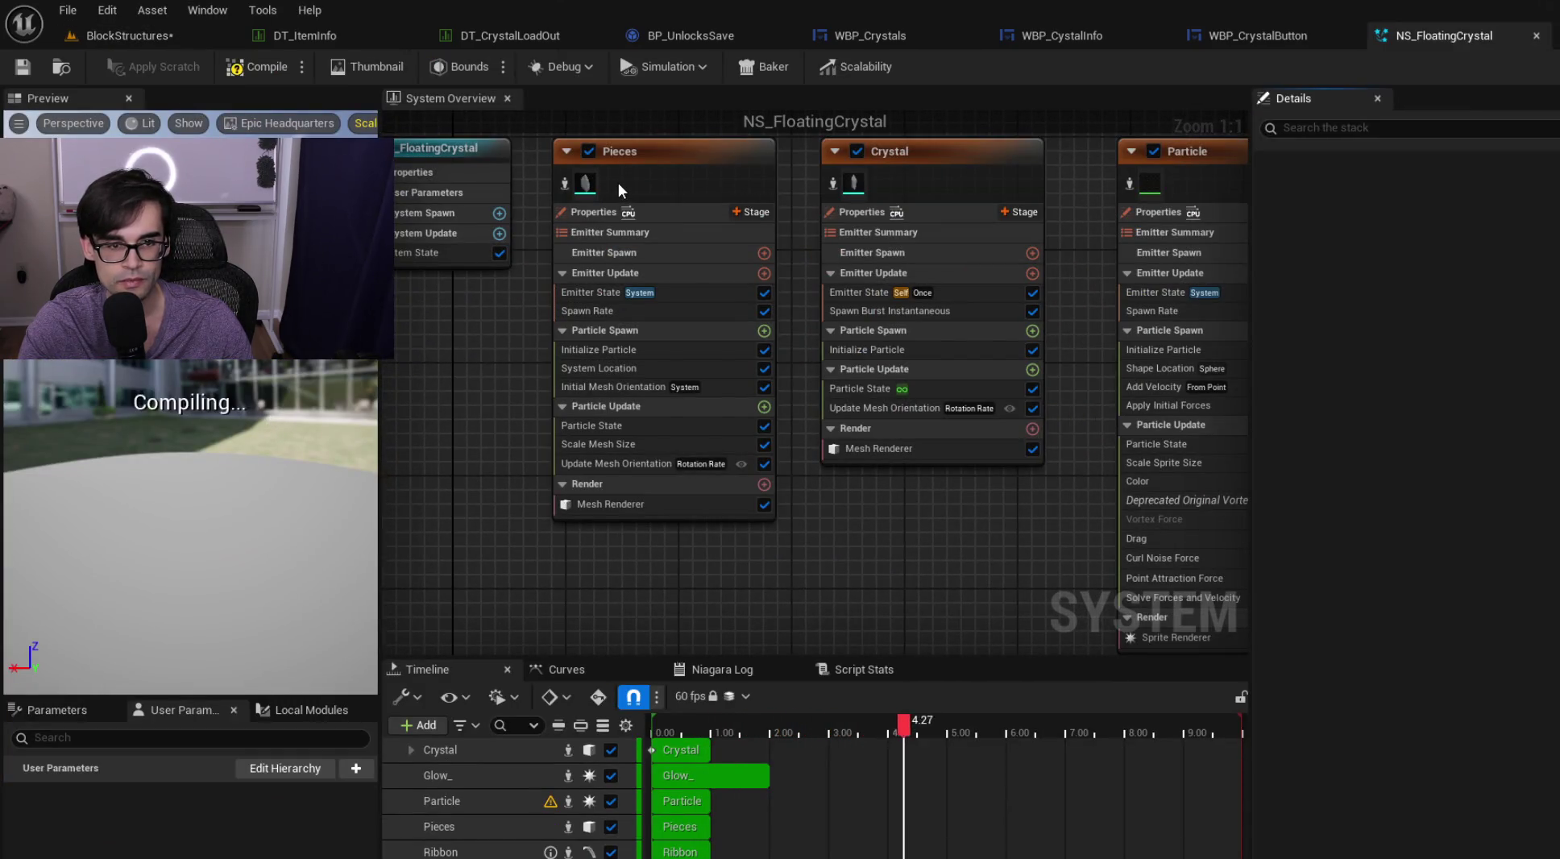
Step: Inspect the Pieces emitter's Mesh Renderer properties, then go back to the BlockStructures level
{"action": "left_click", "coordinate": [618, 182]}
{"action": "left_click", "coordinate": [654, 502]}
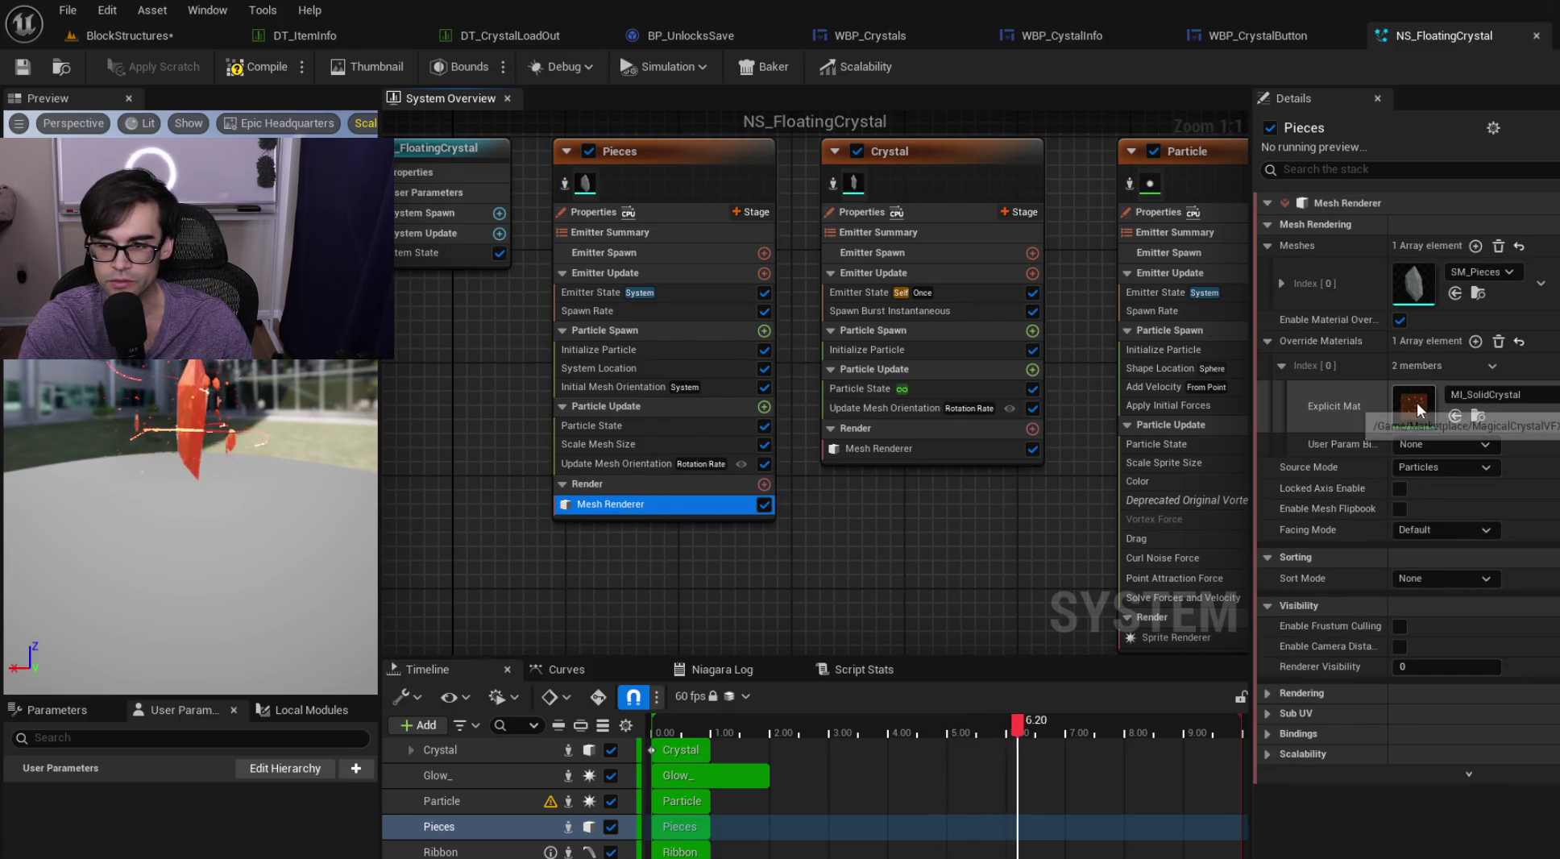
{"action": "scroll", "coordinate": [213, 392], "scroll_direction": "up", "scroll_amount": 5}
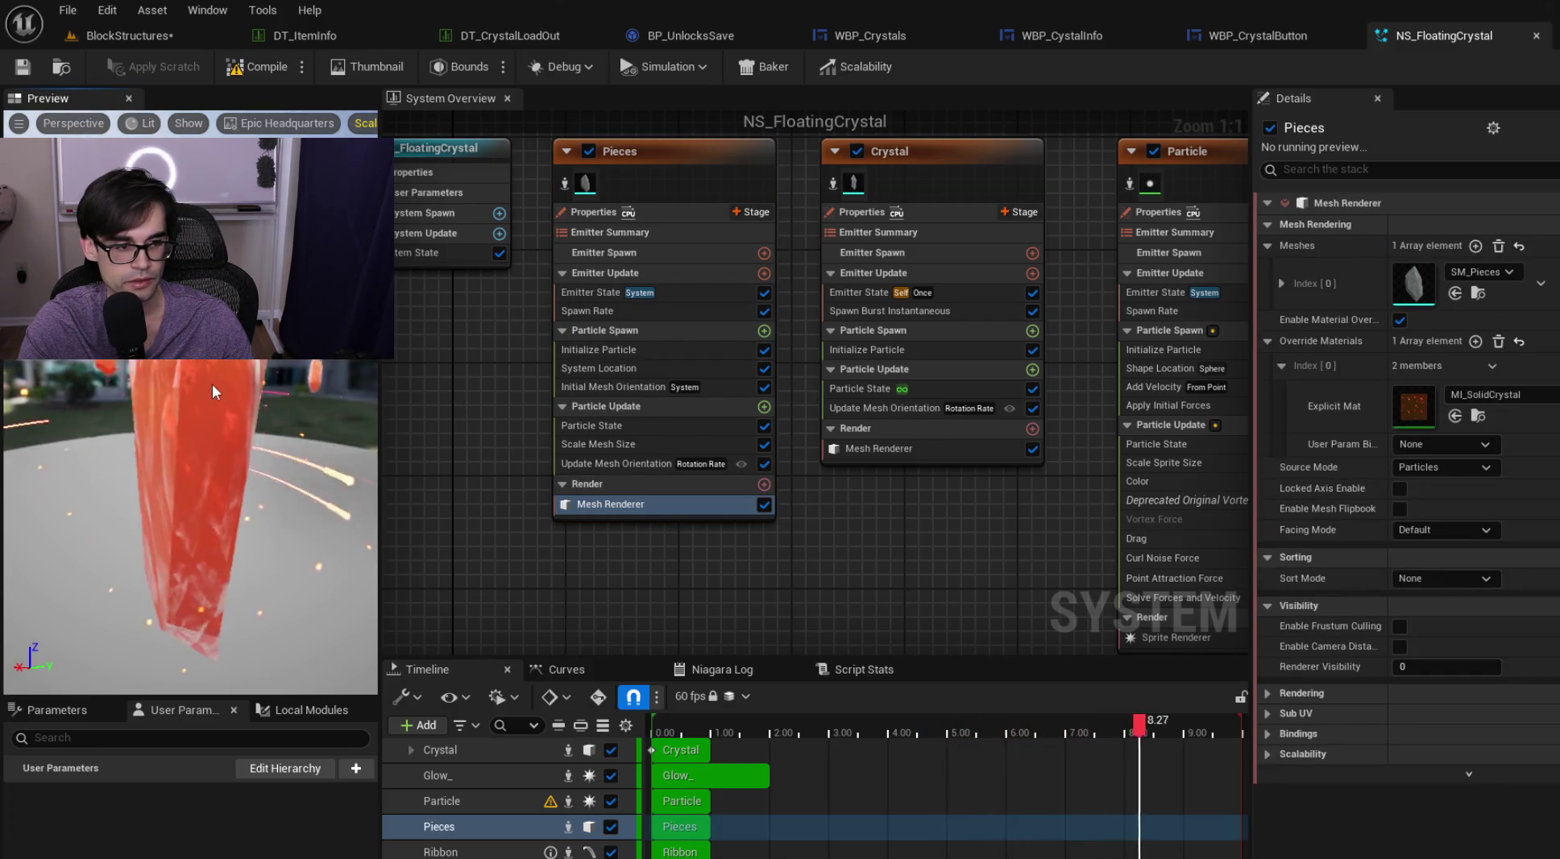
{"action": "scroll", "coordinate": [214, 392], "scroll_direction": "down", "scroll_amount": 5}
{"action": "scroll", "coordinate": [214, 392], "scroll_direction": "up", "scroll_amount": 5}
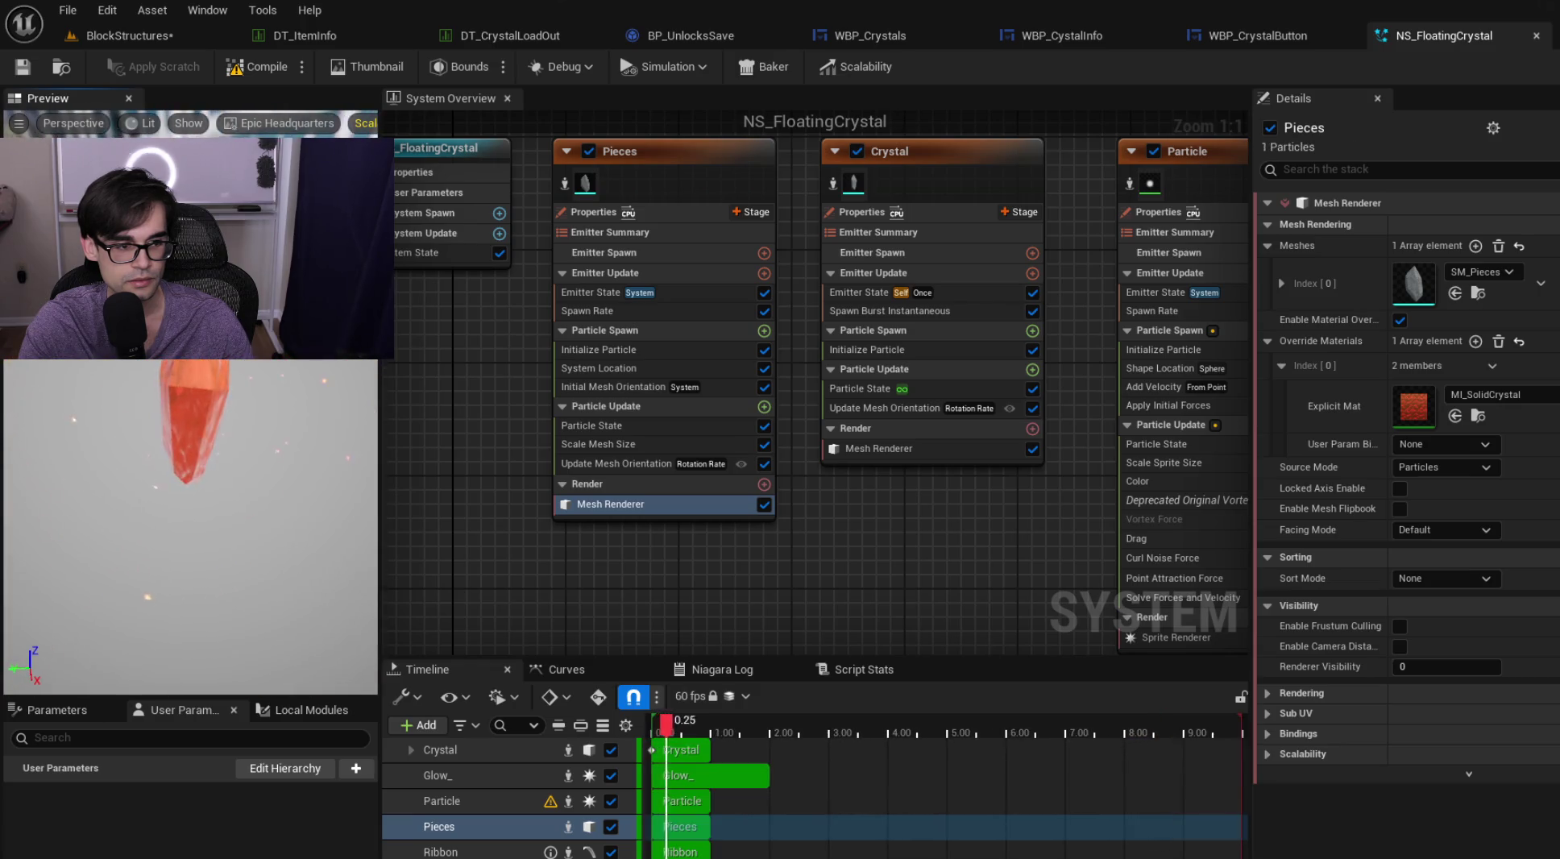
{"action": "left_click_drag", "start_coordinate": [213, 392], "coordinate": [244, 391]}
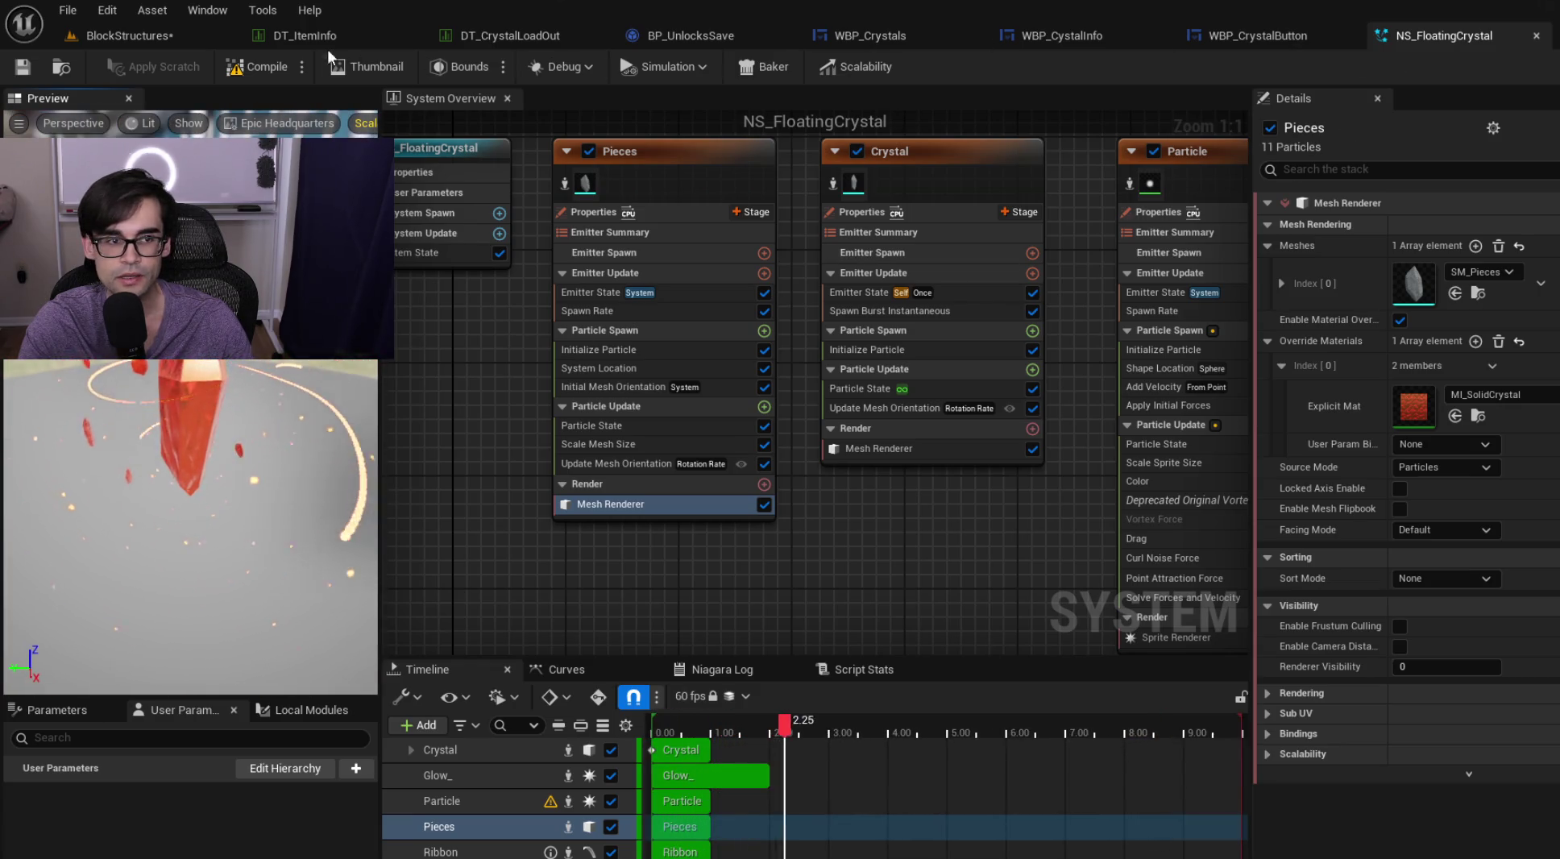
{"action": "left_click", "coordinate": [128, 41]}
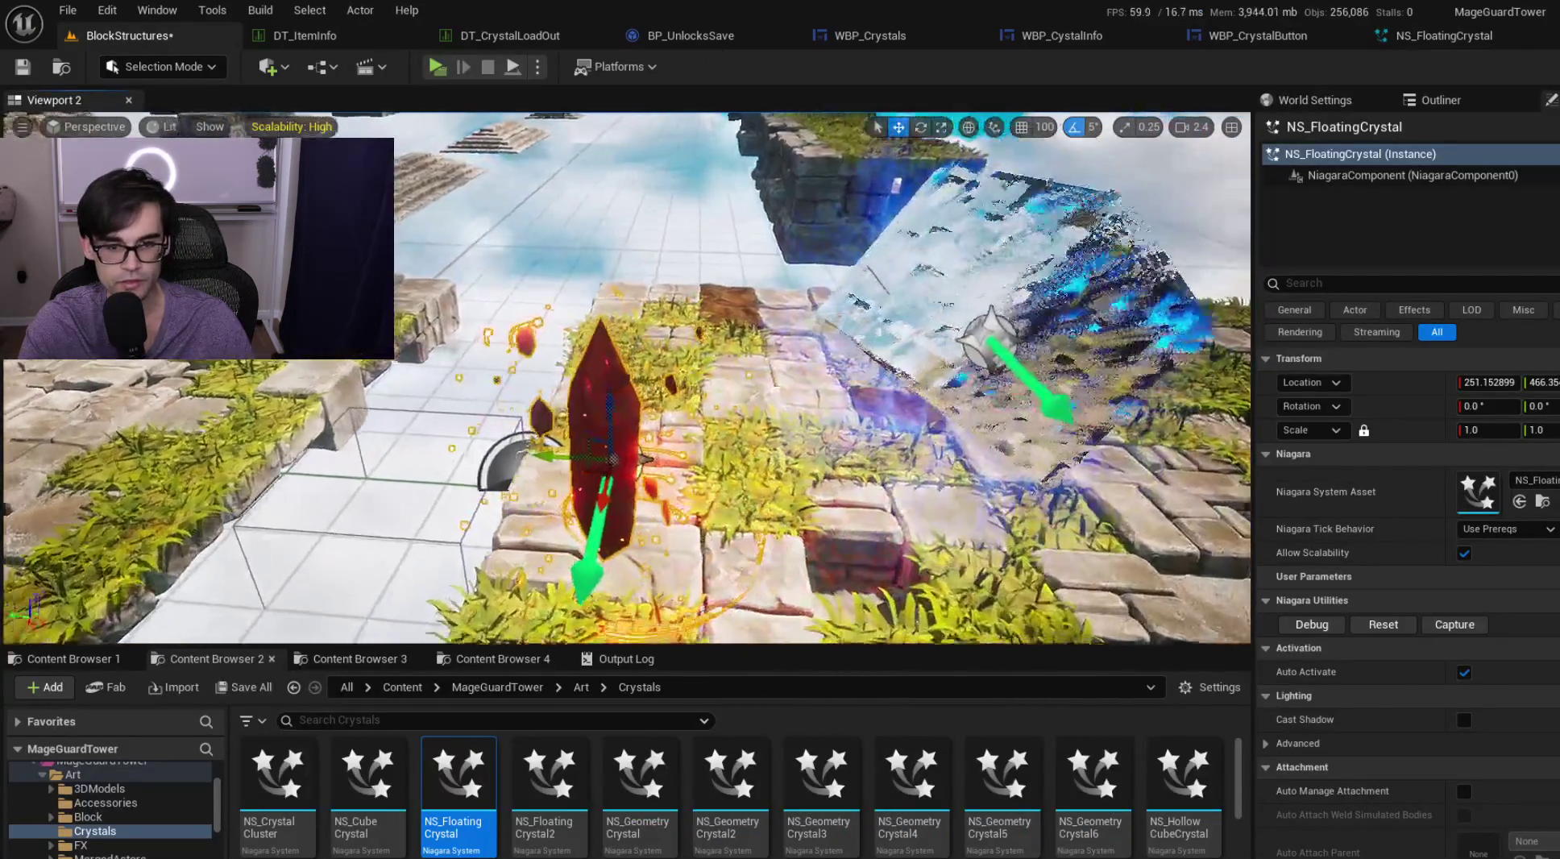
{"action": "left_click_drag", "start_coordinate": [759, 348], "coordinate": [758, 349]}
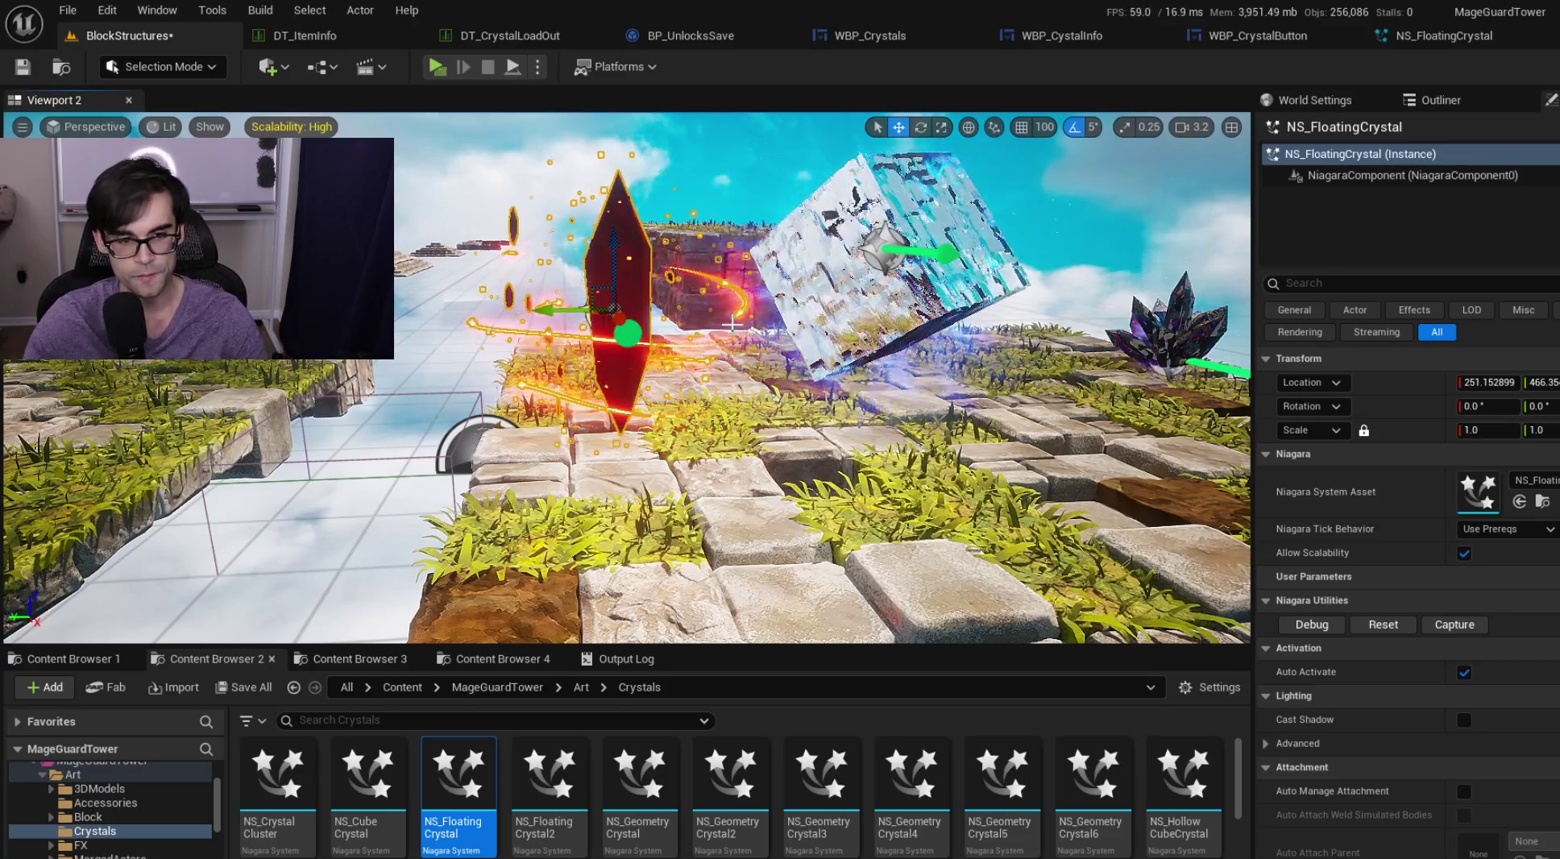
Step: Orbit the view over the tile platform to survey the placed crystals
{"action": "left_click_drag", "start_coordinate": [758, 349], "coordinate": [758, 349]}
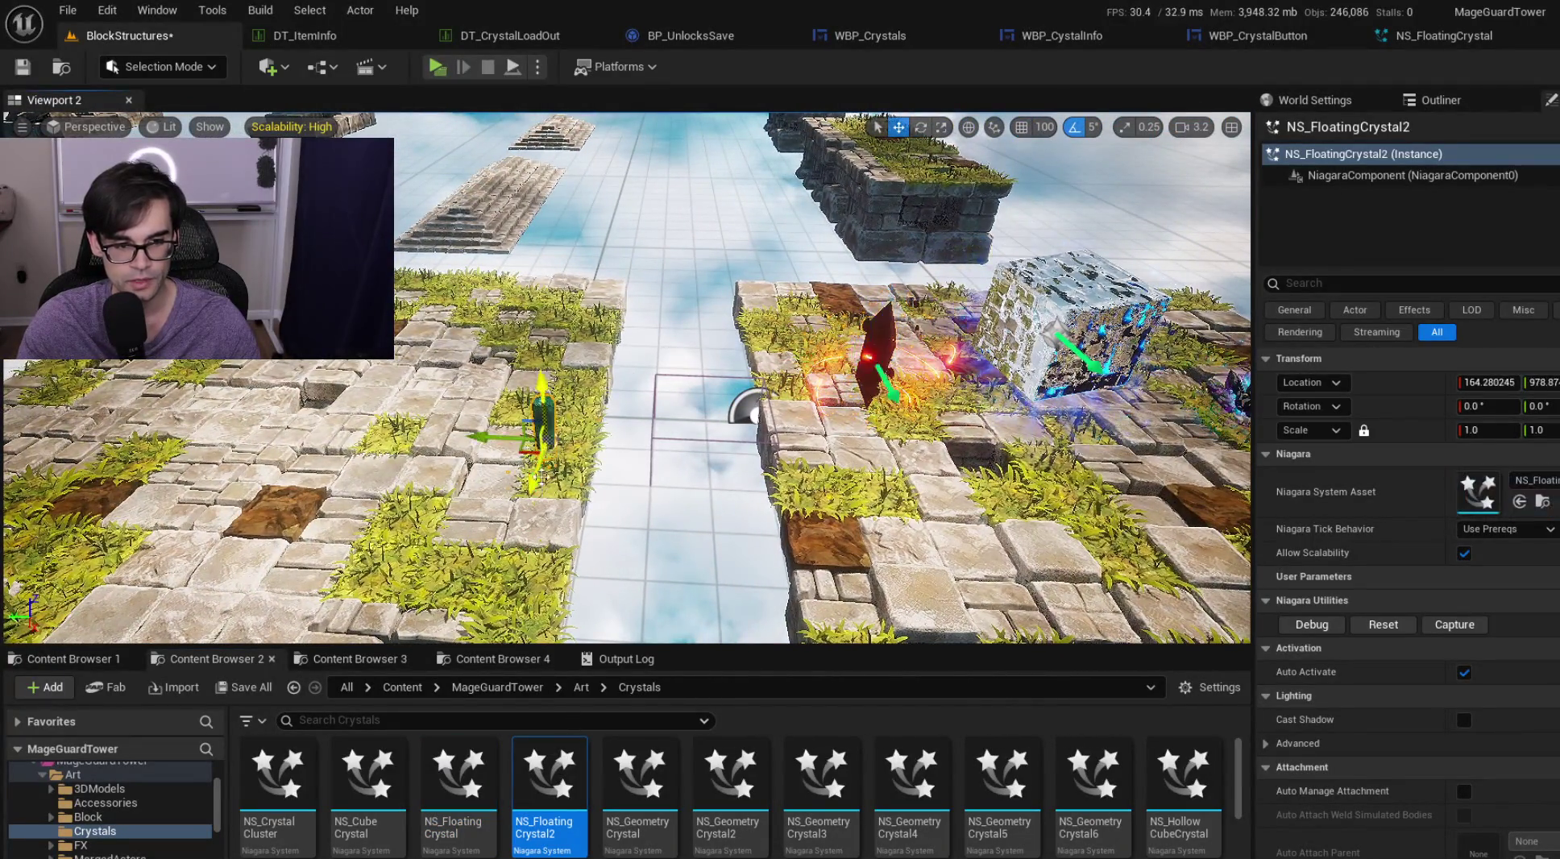
{"action": "left_click_drag", "start_coordinate": [759, 349], "coordinate": [739, 349]}
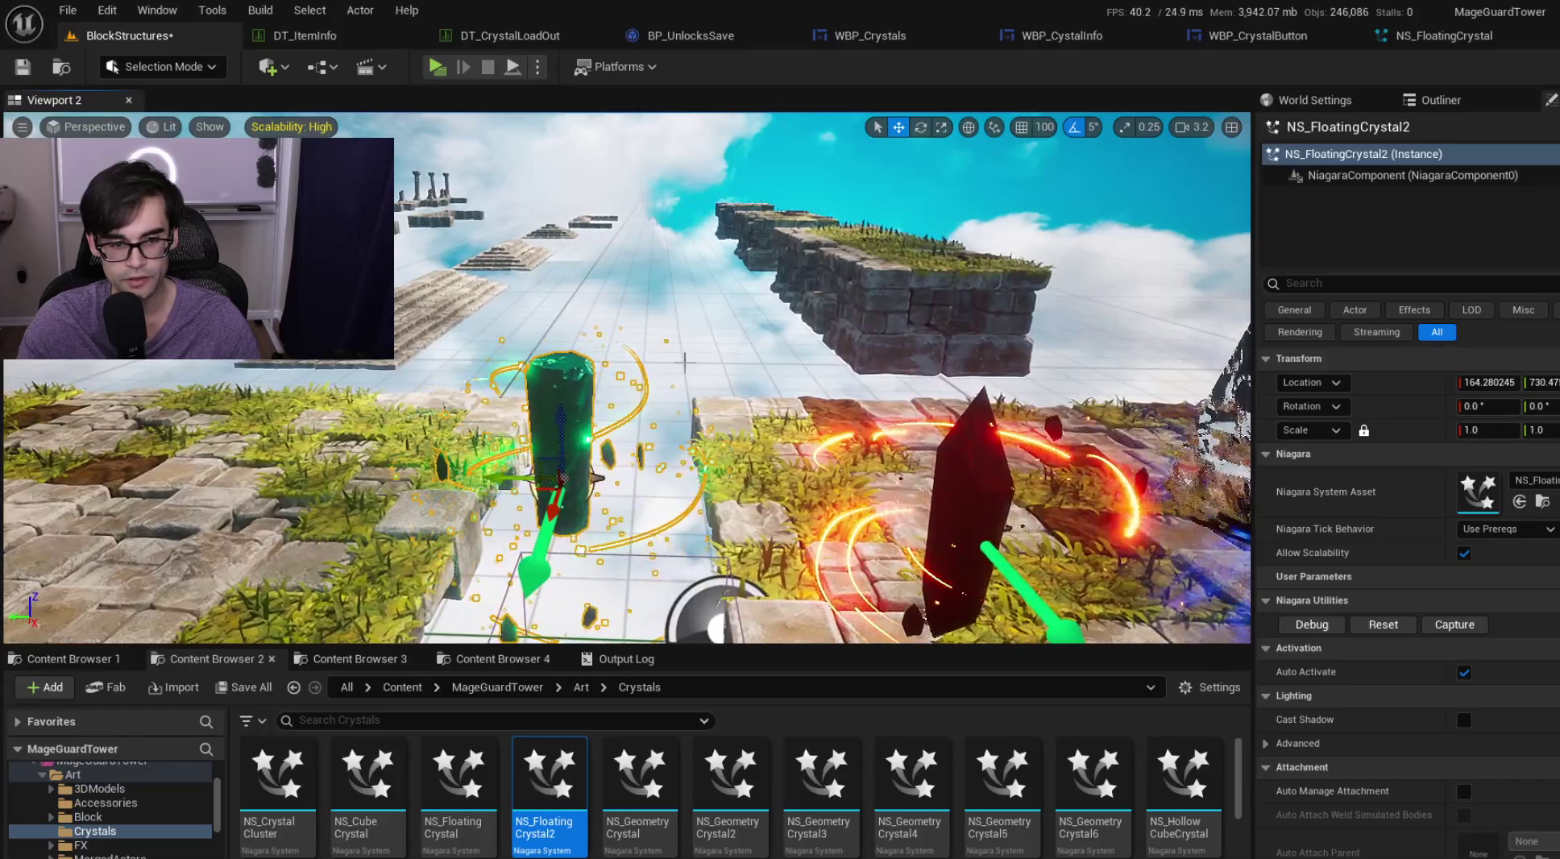
{"action": "left_click_drag", "start_coordinate": [570, 501], "coordinate": [569, 500]}
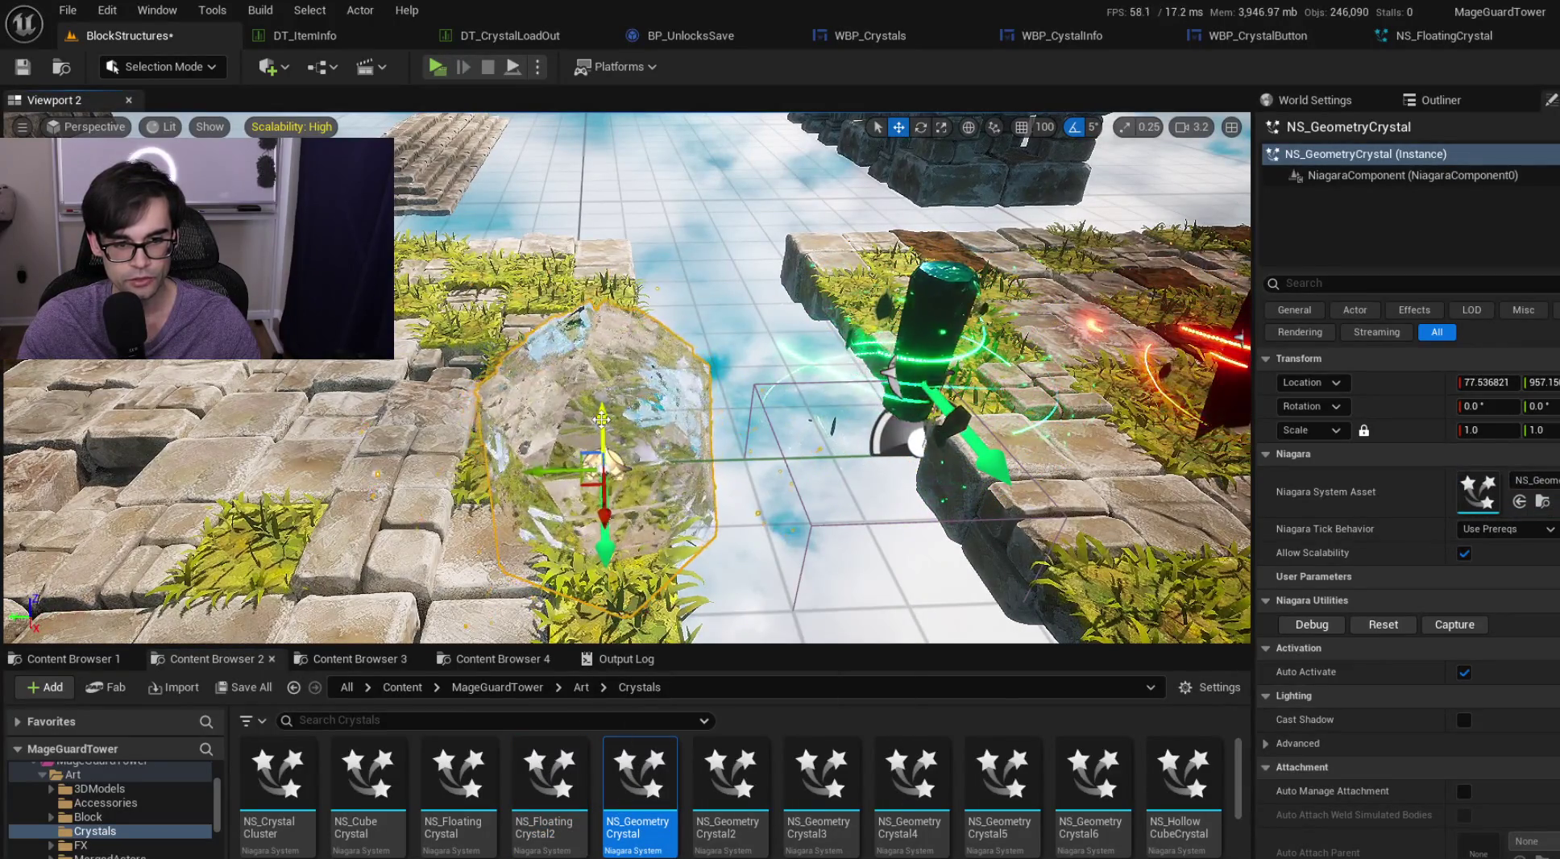
{"action": "left_click_drag", "start_coordinate": [570, 501], "coordinate": [570, 500]}
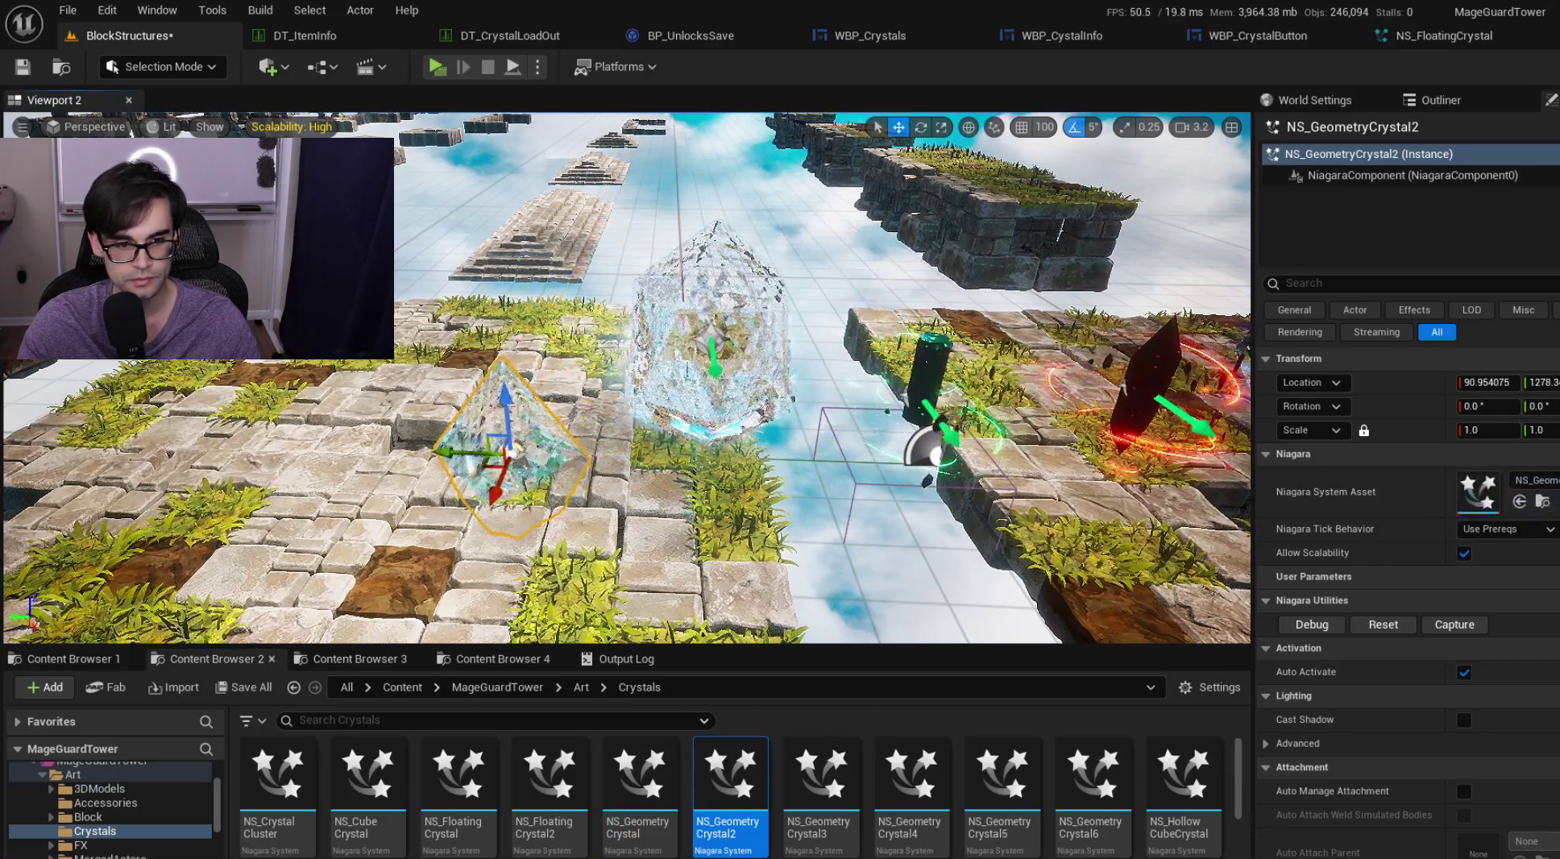
{"action": "left_click_drag", "start_coordinate": [570, 501], "coordinate": [569, 500]}
Step: Select NS_GeometryCrystal3, then NS_GeometryCrystal4, and frame the row of crystals
{"action": "left_click", "coordinate": [822, 781]}
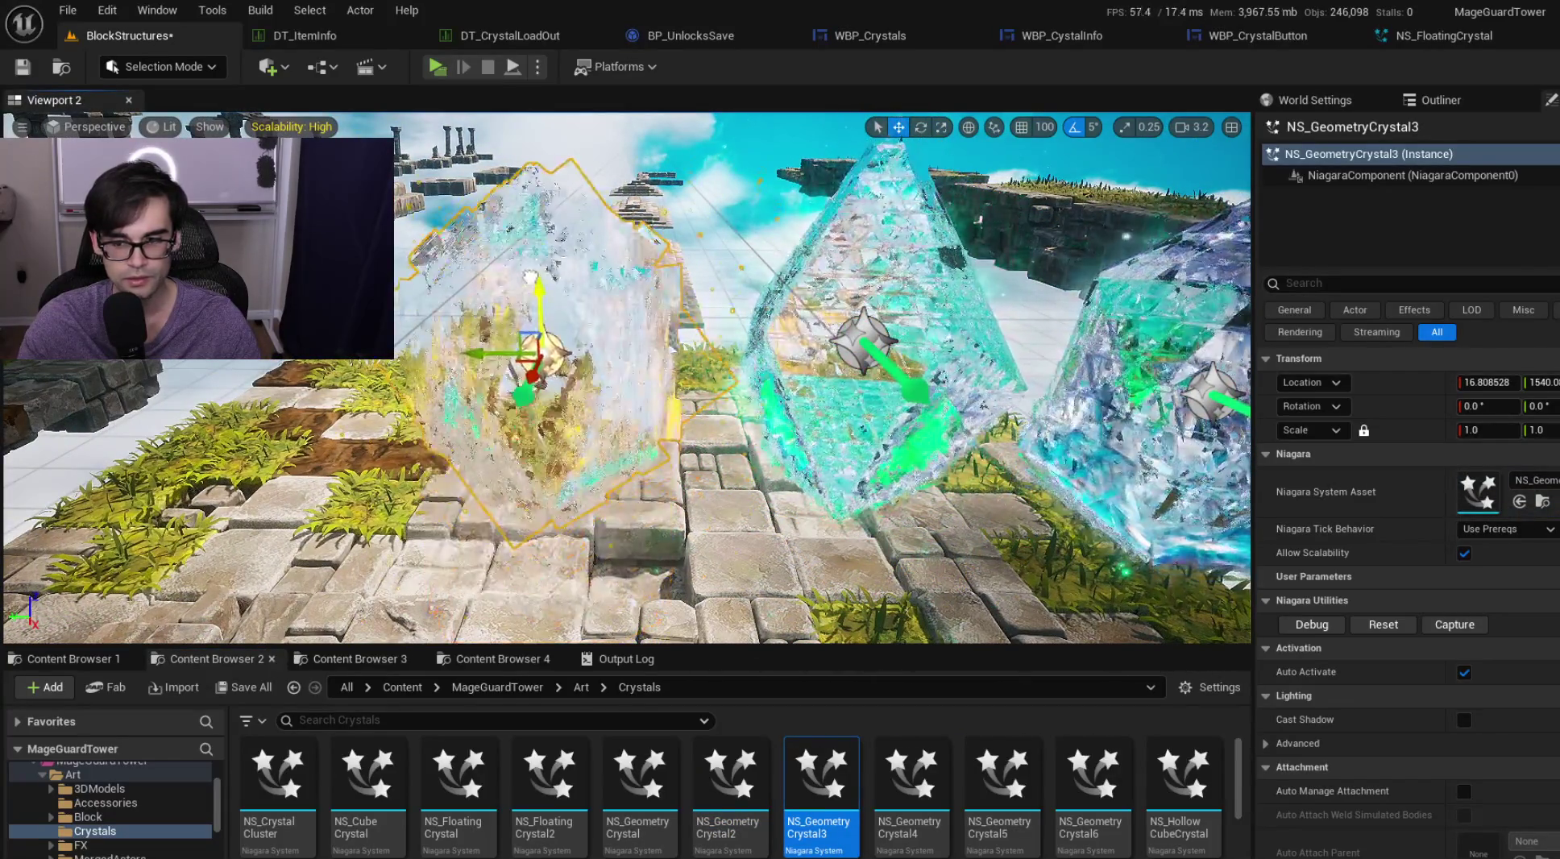
{"action": "left_click_drag", "start_coordinate": [570, 500], "coordinate": [493, 465]}
{"action": "key", "text": "Right"}
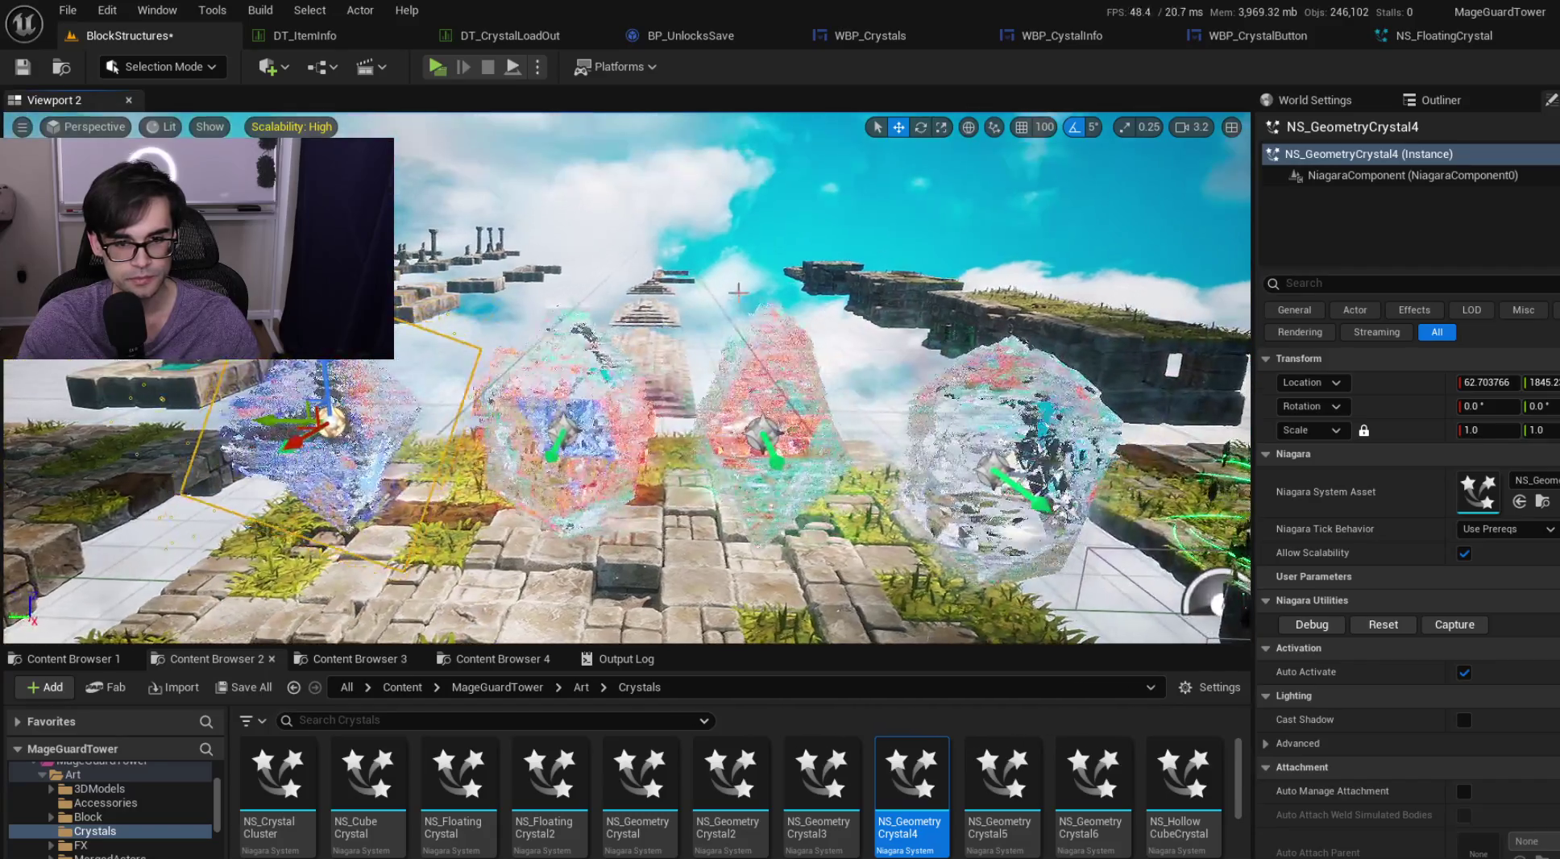
{"action": "left_click", "coordinate": [747, 271]}
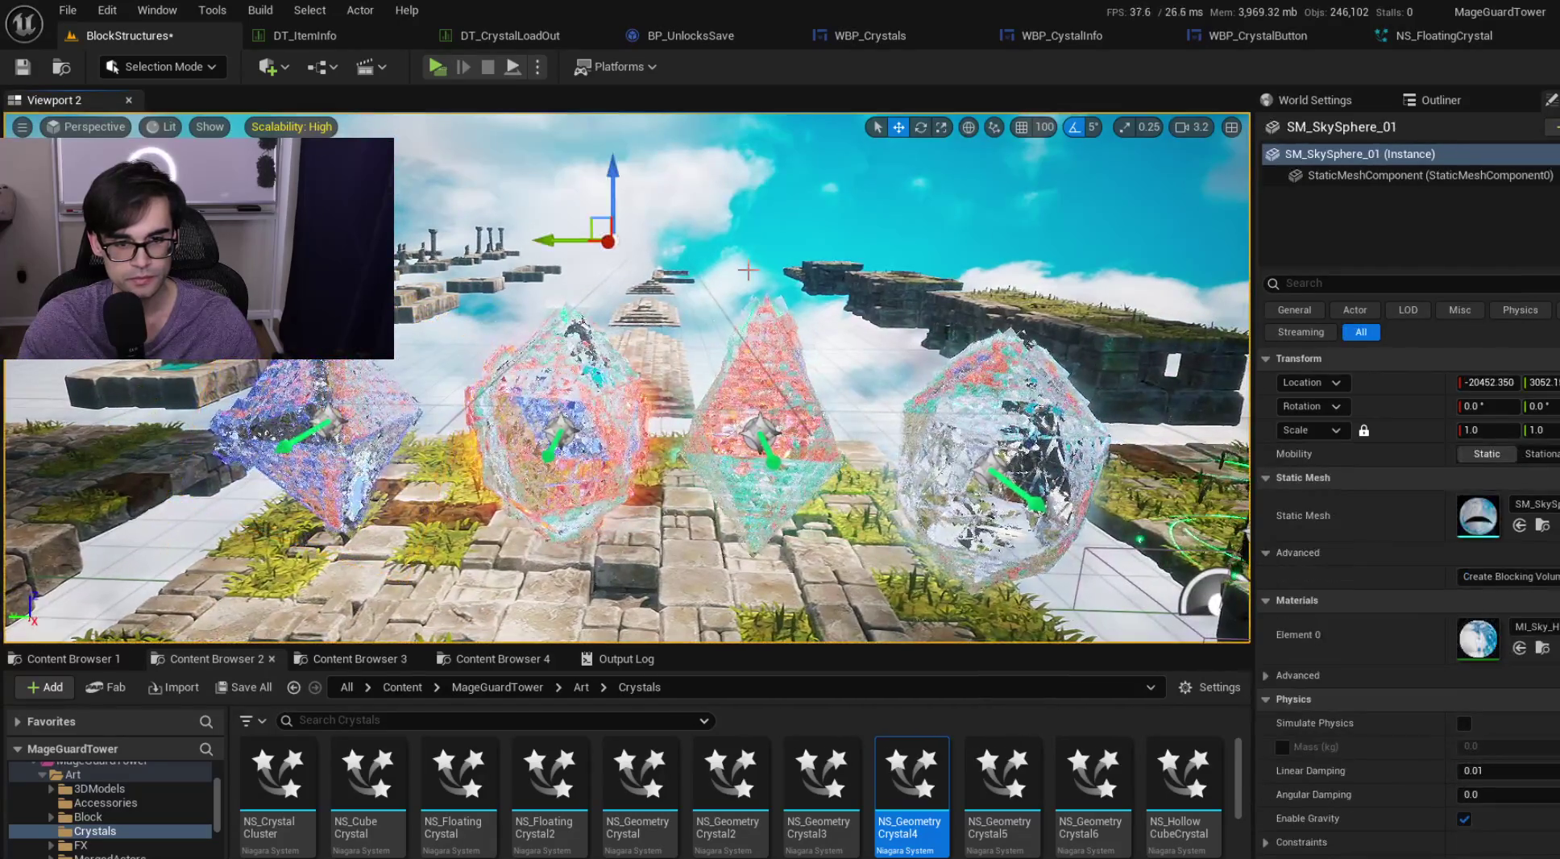
{"action": "scroll", "coordinate": [748, 271], "scroll_direction": "up", "scroll_amount": 6}
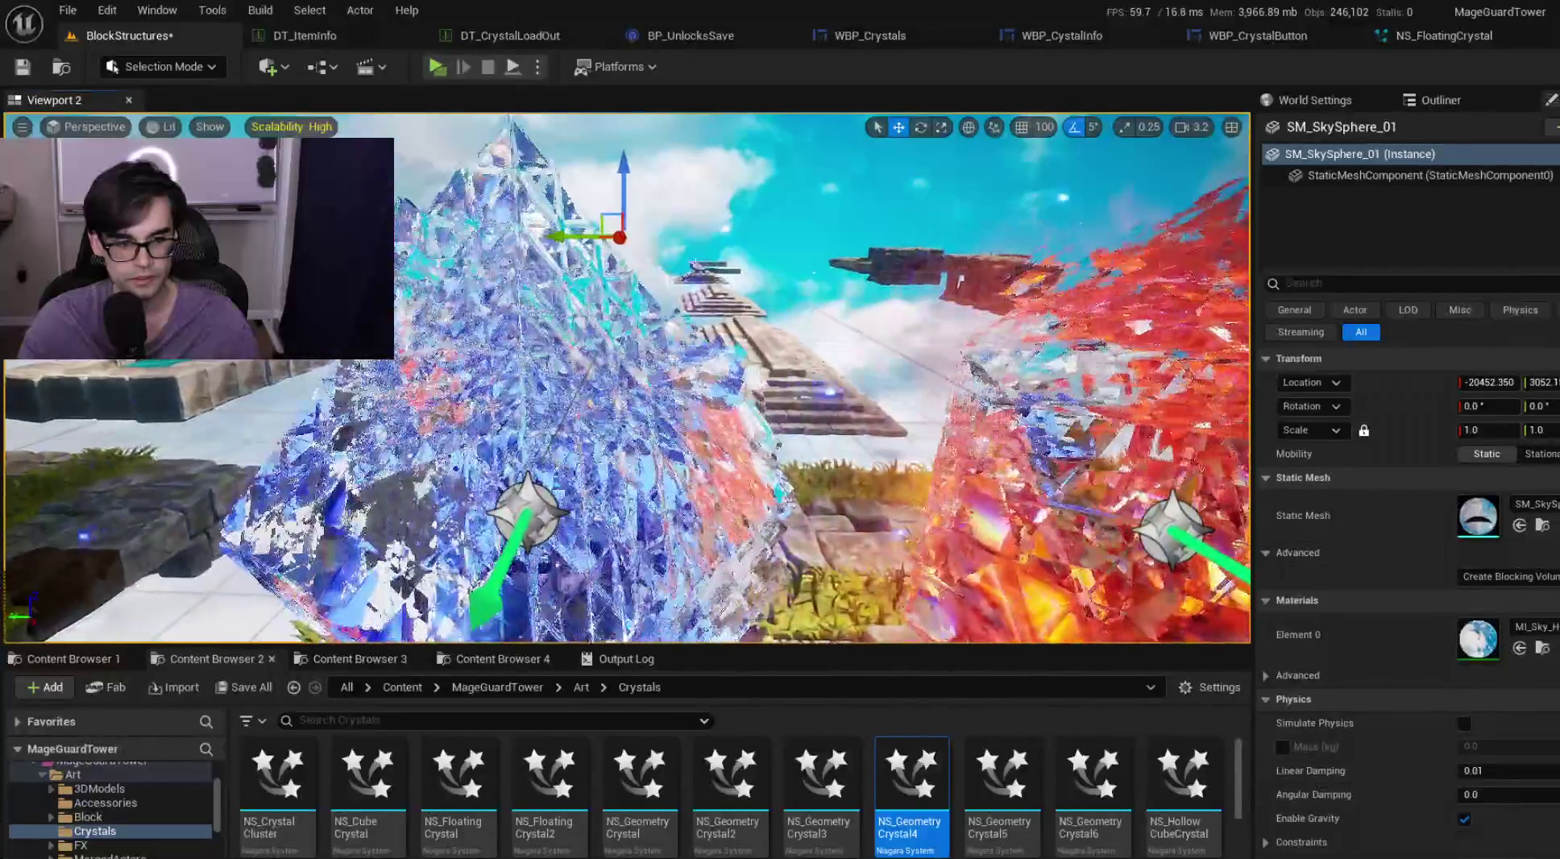
{"action": "left_click", "coordinate": [528, 511]}
{"action": "scroll", "coordinate": [528, 511], "scroll_direction": "down", "scroll_amount": 8}
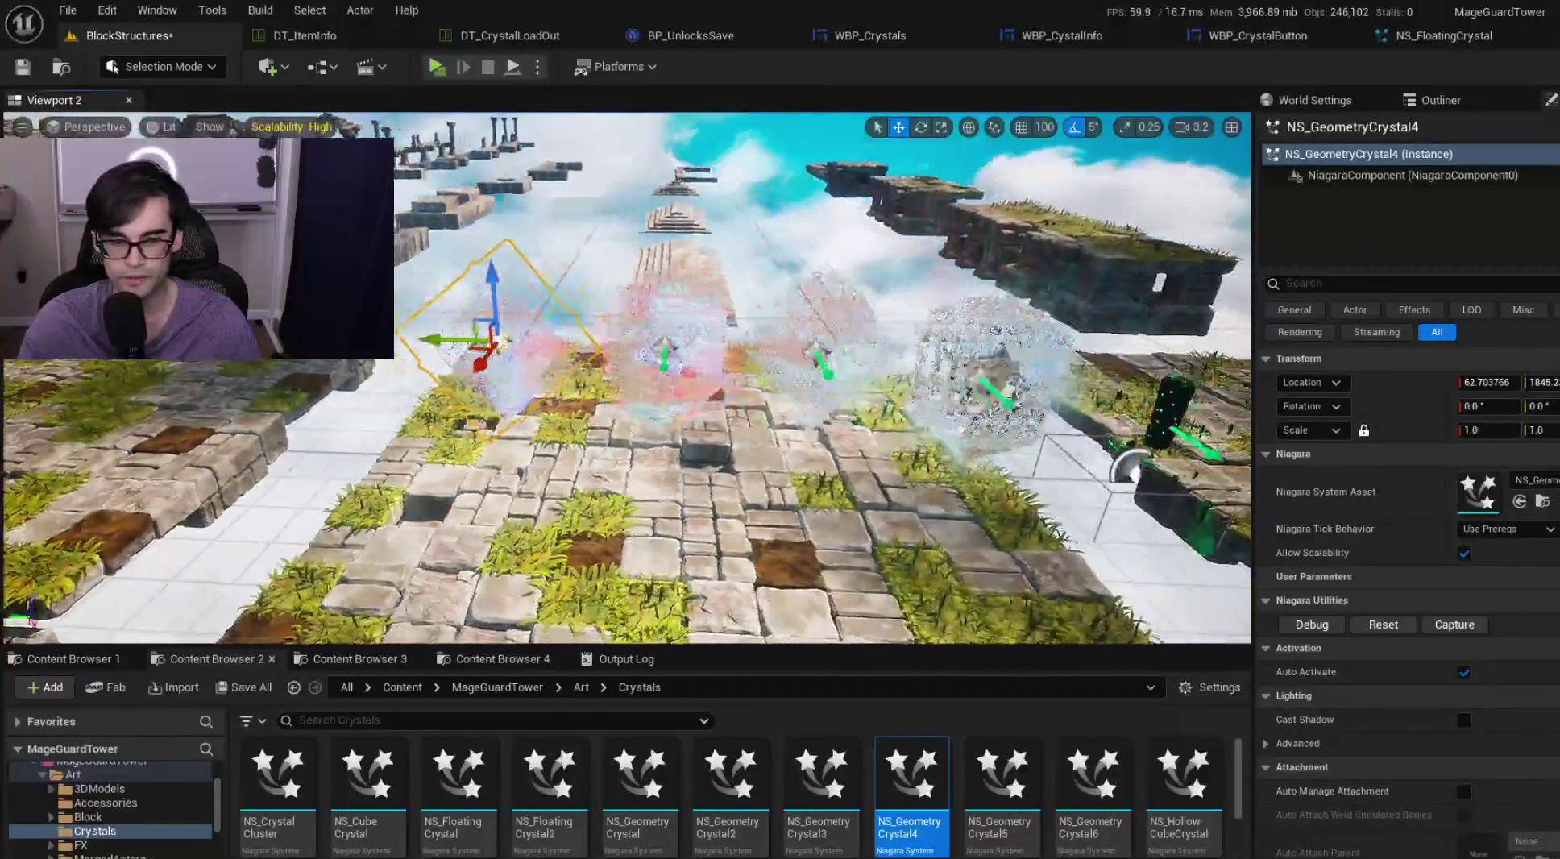
{"action": "left_click_drag", "start_coordinate": [528, 511], "coordinate": [612, 512]}
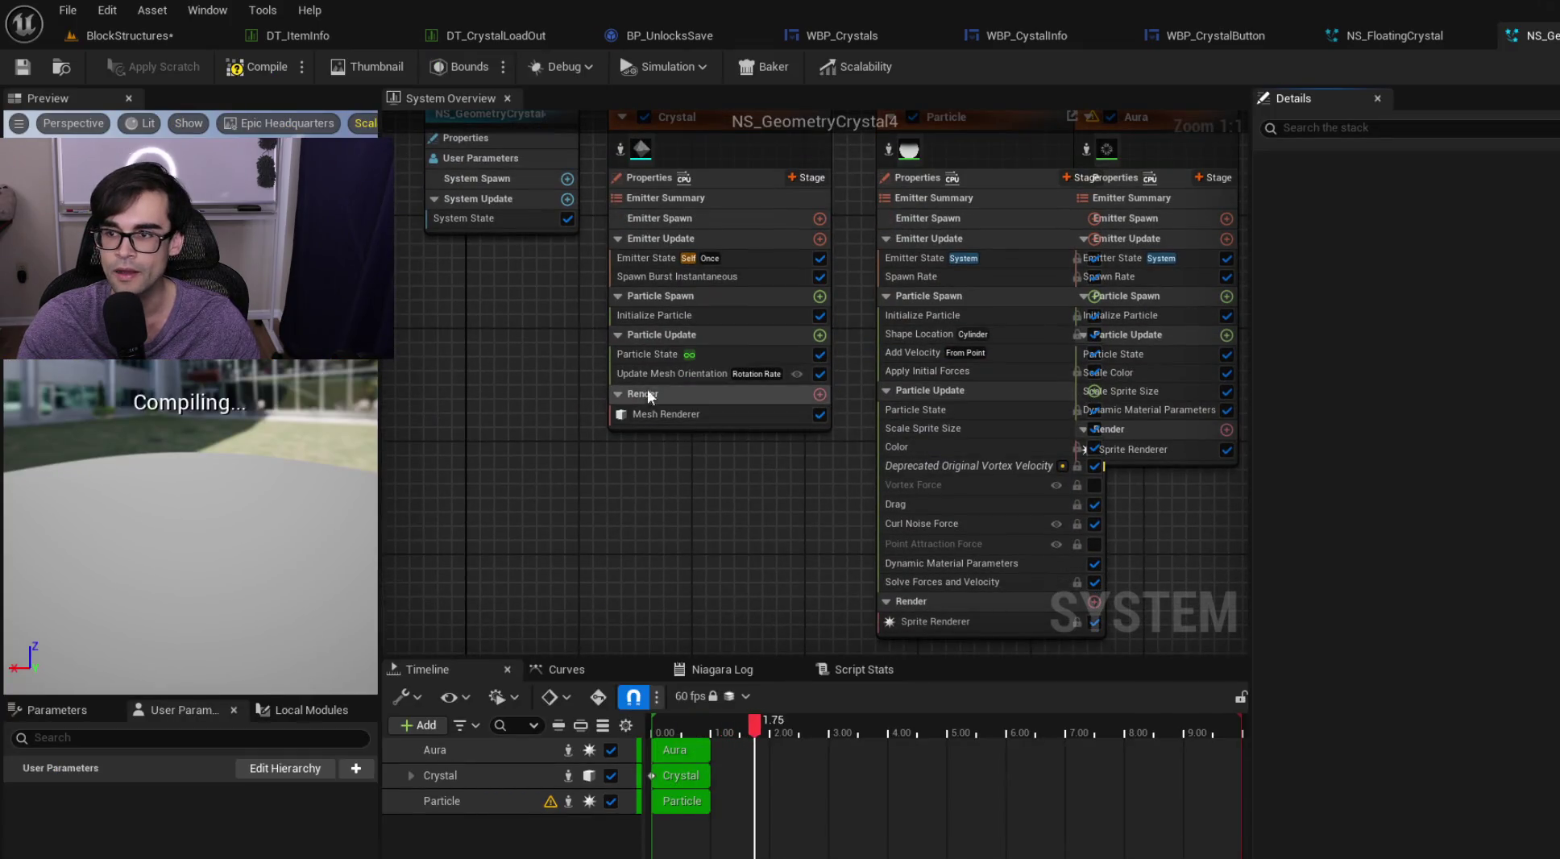
Step: Inspect the Crystal emitter's Details in NS_GeometryCrystal4, then return to the BlockStructures level
{"action": "left_click_drag", "start_coordinate": [558, 349], "coordinate": [550, 518]}
{"action": "left_click", "coordinate": [683, 286]}
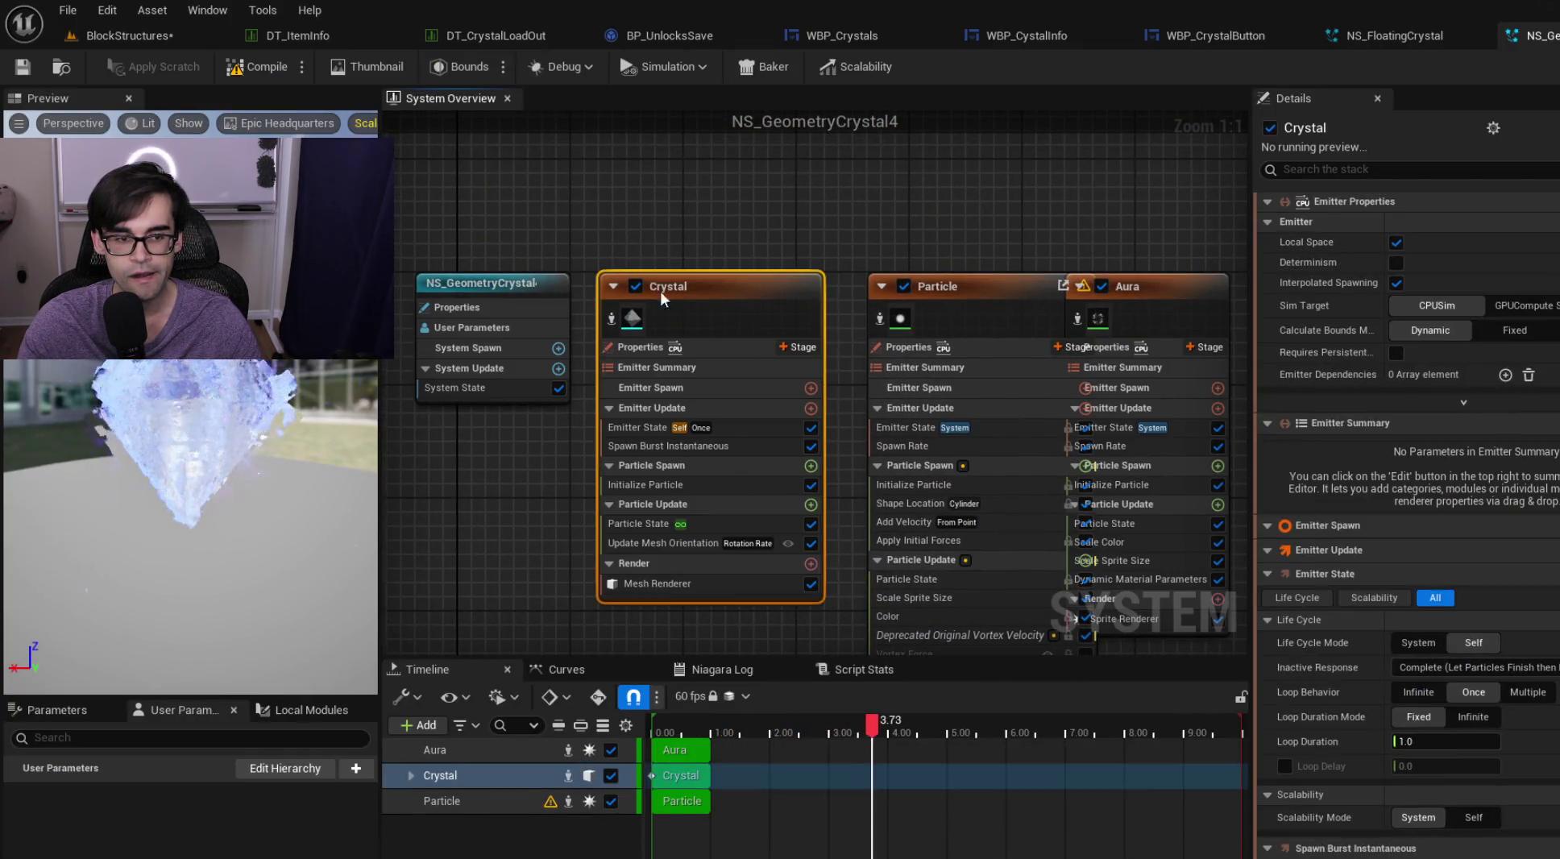
{"action": "left_click", "coordinate": [504, 282]}
{"action": "left_click", "coordinate": [687, 295]}
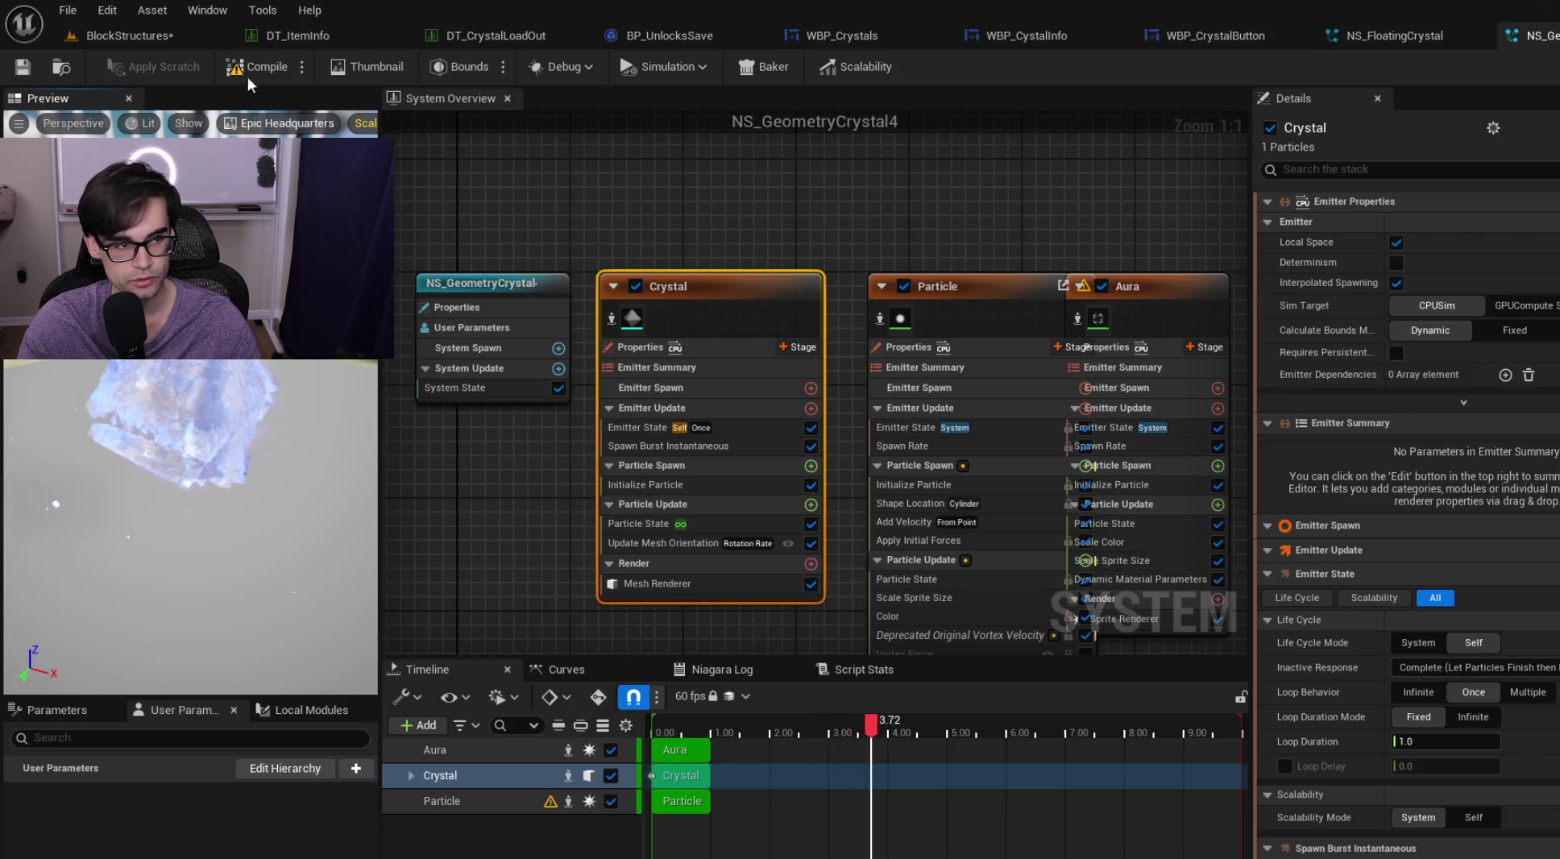
{"action": "left_click", "coordinate": [128, 36]}
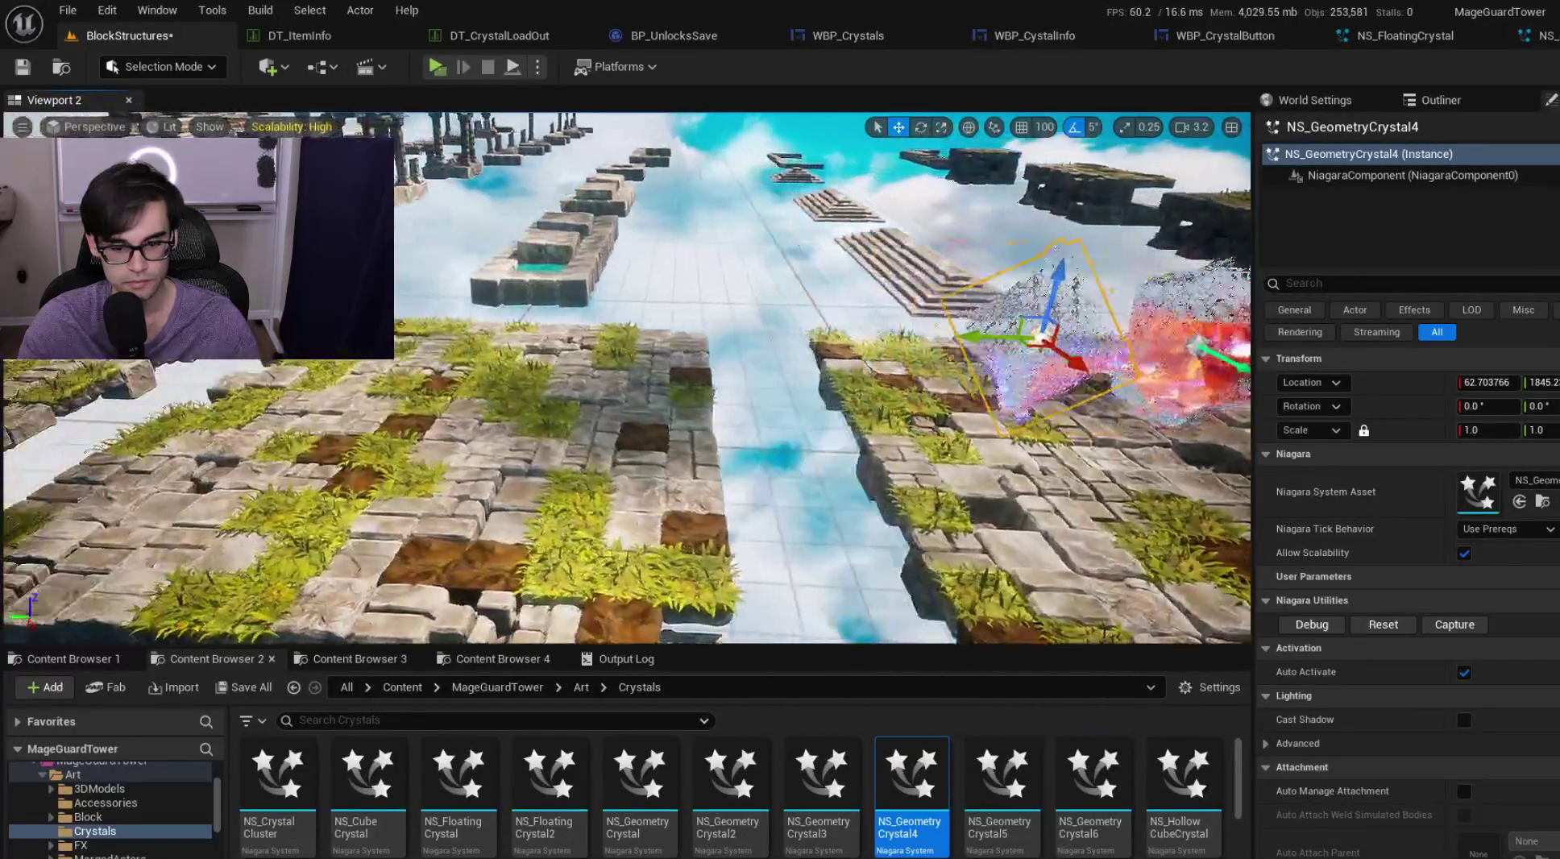
Step: Place NS_GeometryCrystal5 and NS_GeometryCrystal6 into the level
{"action": "key", "text": "s"}
{"action": "mouse_move", "coordinate": [987, 796]}
{"action": "left_mouse_down"}
{"action": "mouse_move", "coordinate": [672, 450]}
{"action": "mouse_move", "coordinate": [630, 471]}
{"action": "left_mouse_up"}
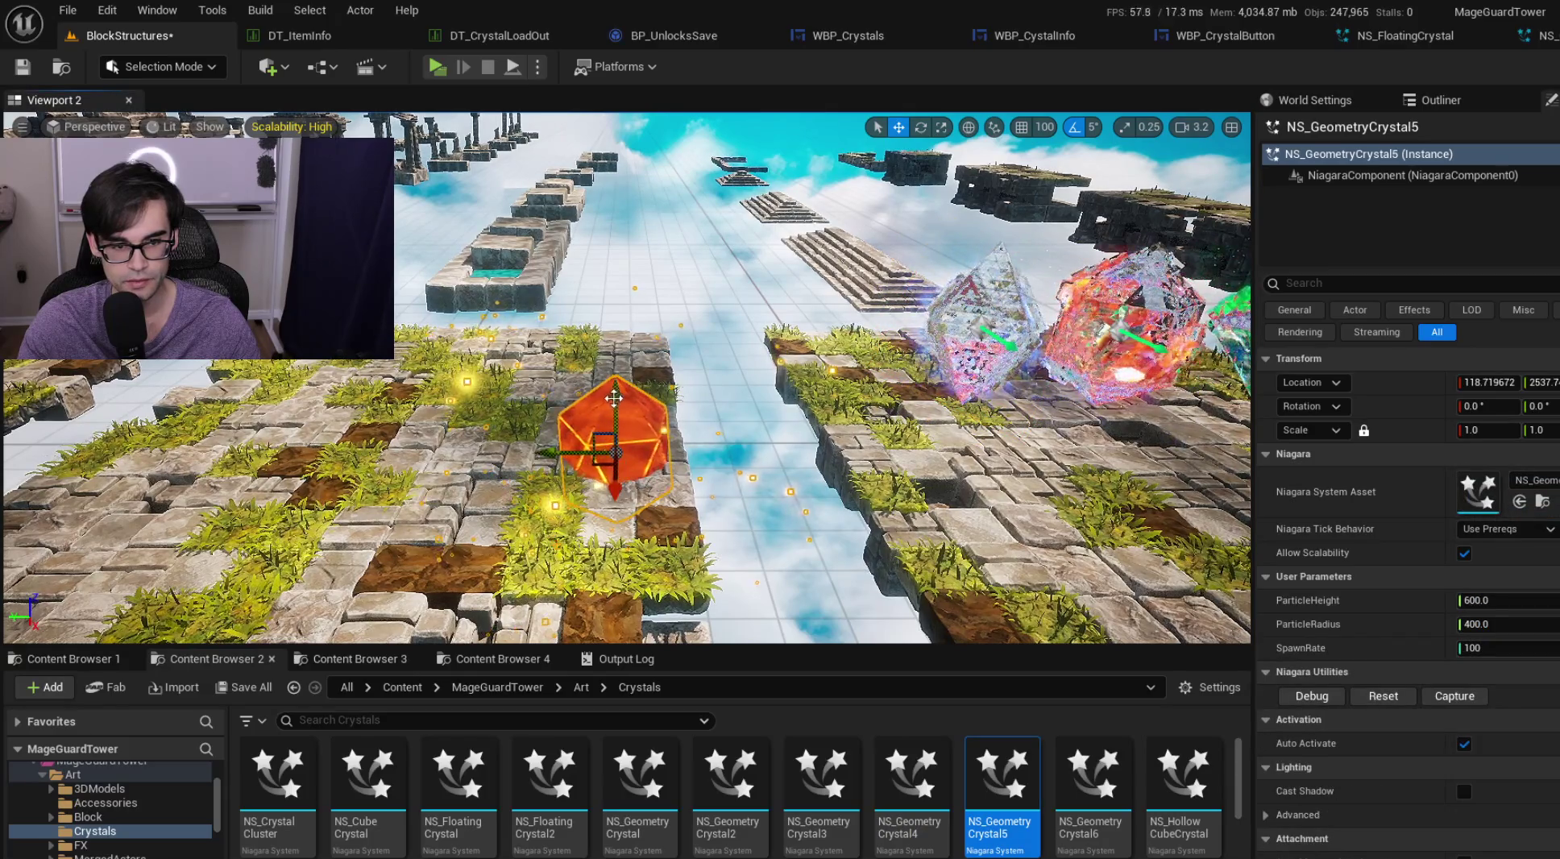
{"action": "left_click_drag", "start_coordinate": [614, 398], "coordinate": [609, 258]}
{"action": "mouse_move", "coordinate": [613, 322]}
{"action": "left_mouse_down"}
{"action": "mouse_move", "coordinate": [532, 334]}
{"action": "mouse_move", "coordinate": [548, 335]}
{"action": "left_mouse_up"}
{"action": "mouse_move", "coordinate": [1099, 801]}
{"action": "left_mouse_down"}
{"action": "mouse_move", "coordinate": [660, 397]}
{"action": "mouse_move", "coordinate": [641, 411]}
{"action": "left_mouse_up"}
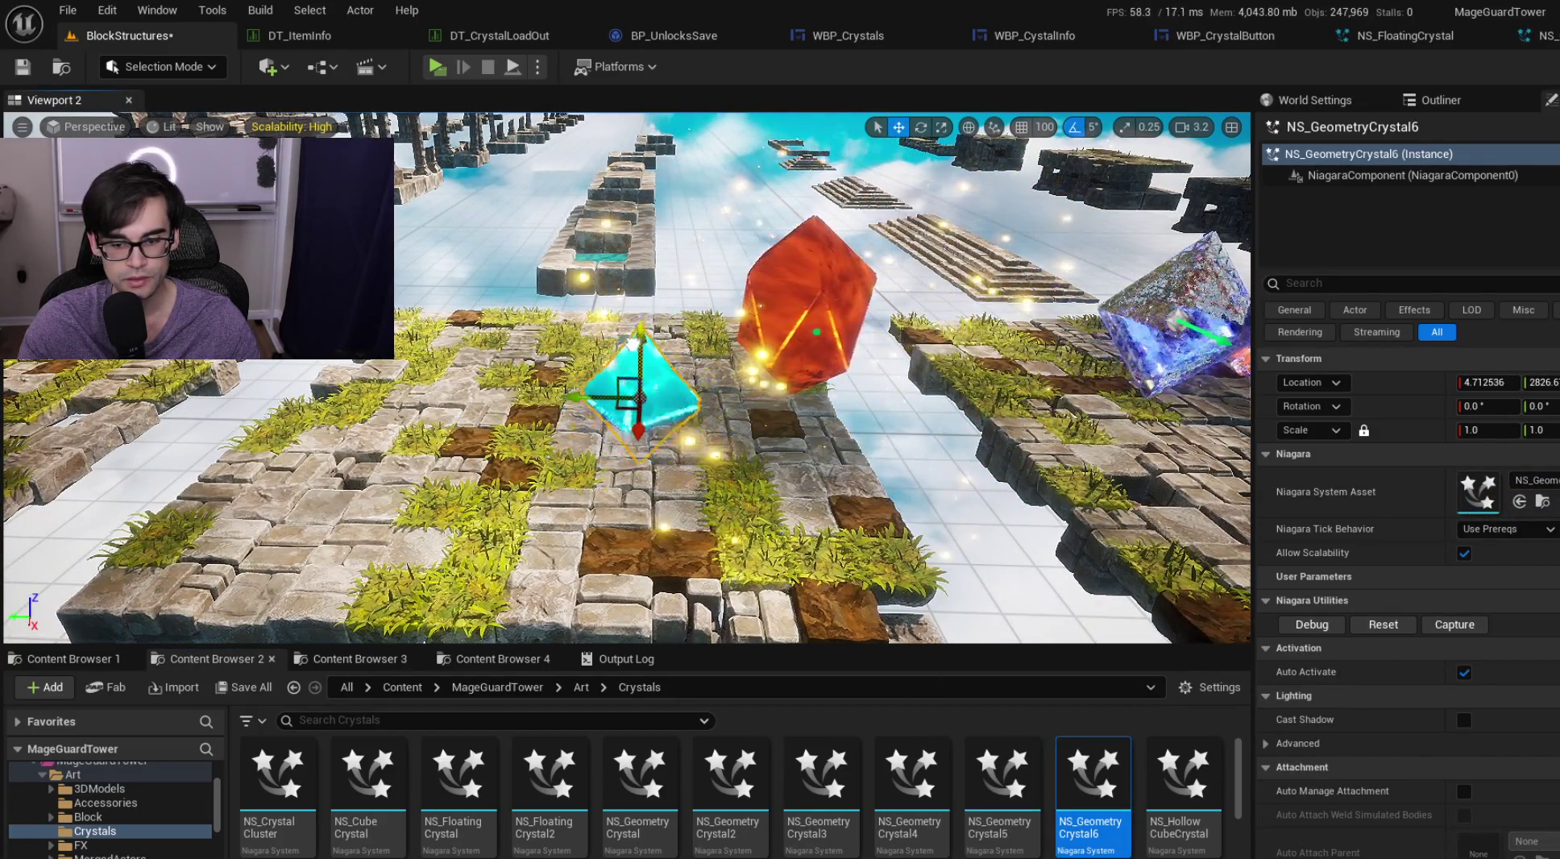
{"action": "mouse_move", "coordinate": [631, 245]}
{"action": "left_mouse_down"}
{"action": "mouse_move", "coordinate": [565, 253]}
{"action": "mouse_move", "coordinate": [612, 258]}
{"action": "left_mouse_up"}
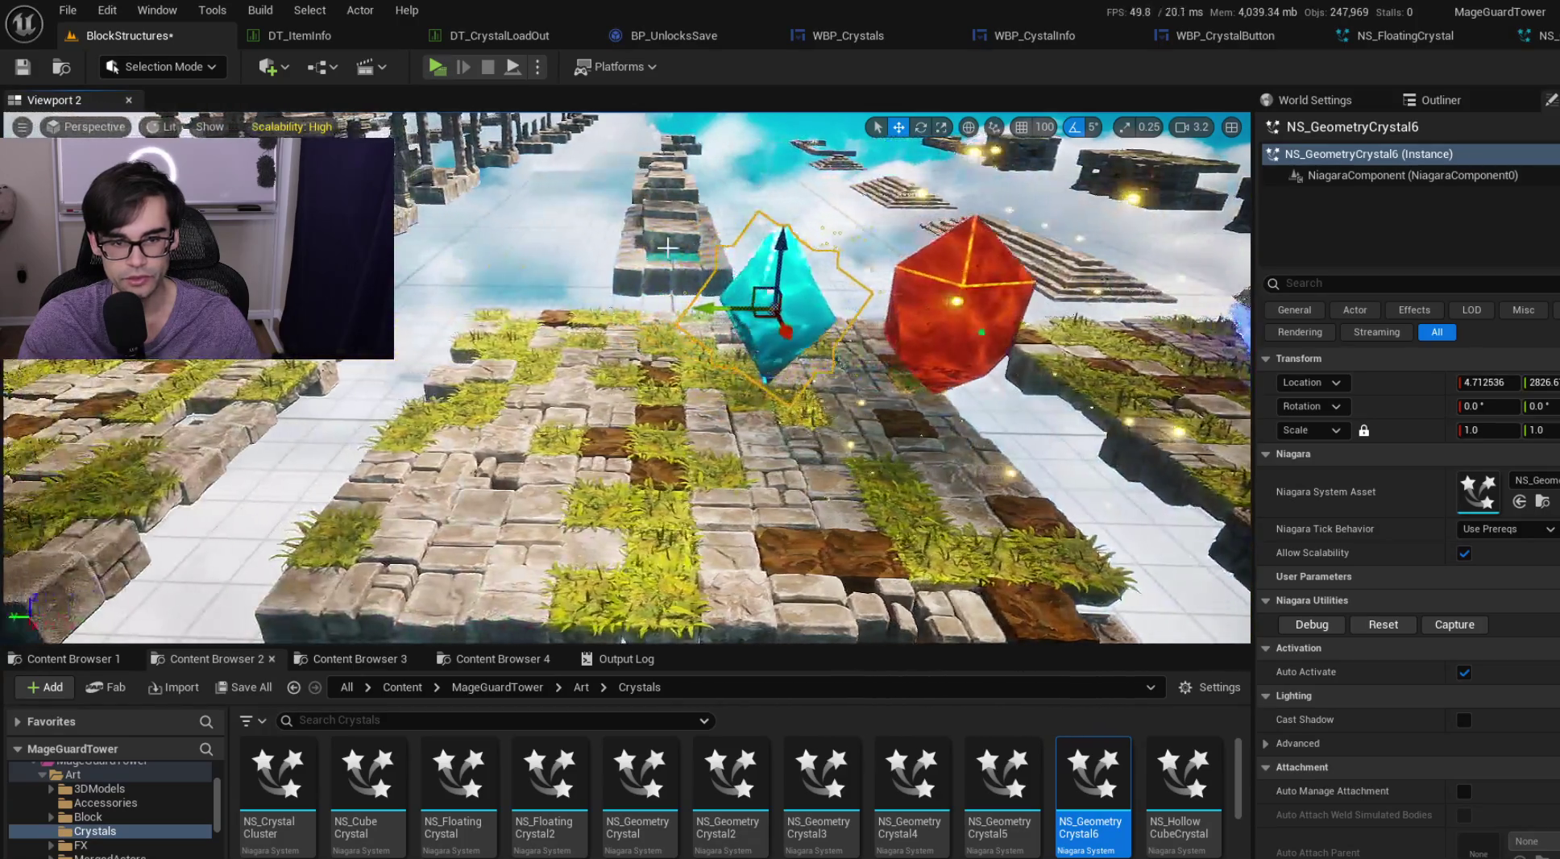
Step: Place NS_HollowCubeCrystal and NS_HollowCubeCrystal2 beside the other crystals
{"action": "left_click_drag", "start_coordinate": [1187, 778], "coordinate": [753, 420]}
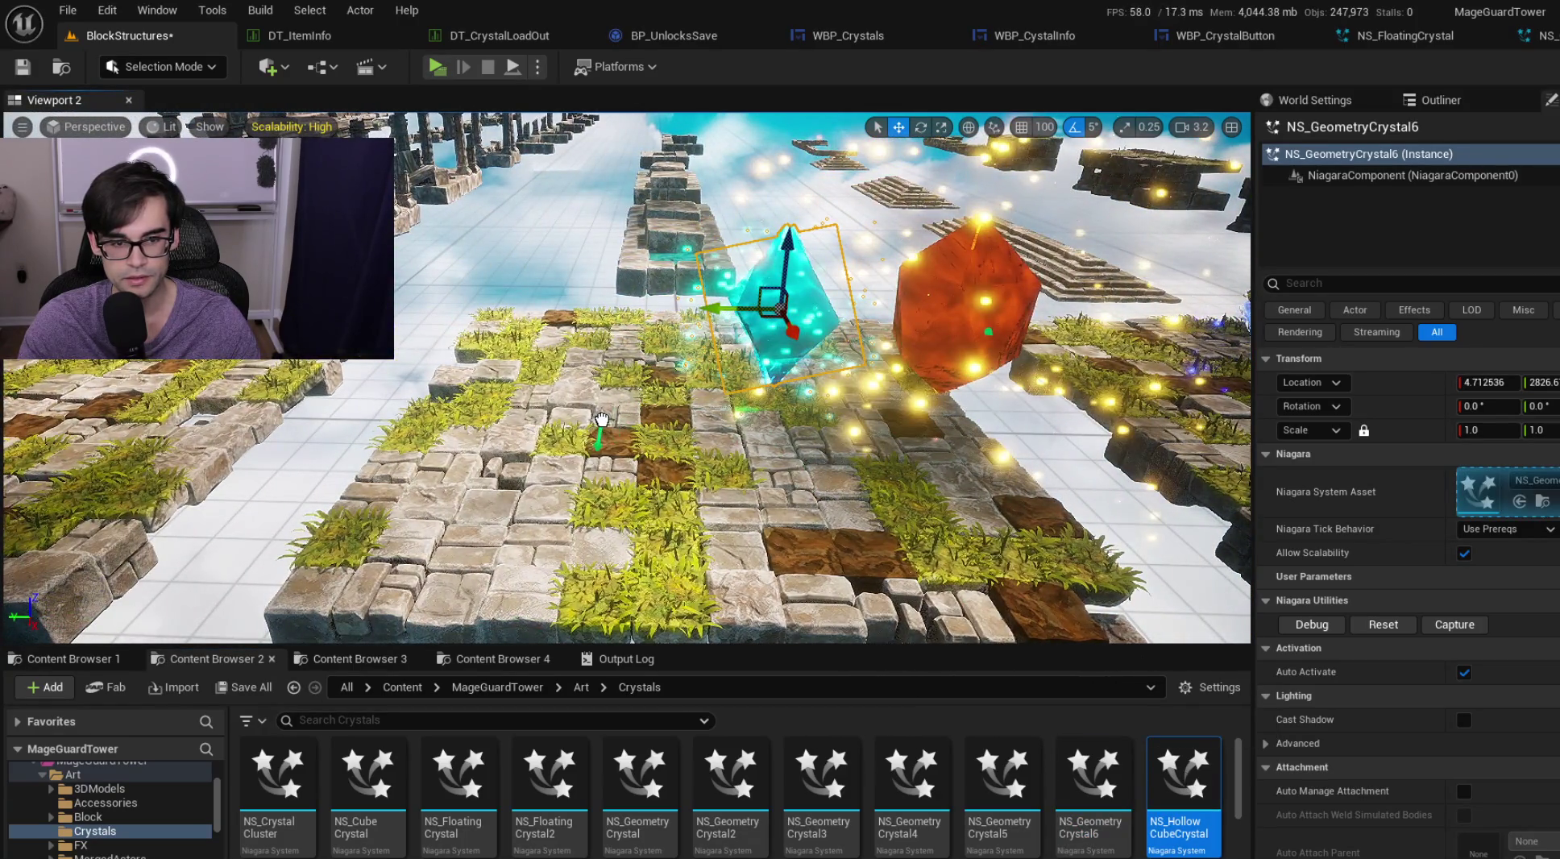
{"action": "mouse_move", "coordinate": [601, 244]}
{"action": "left_mouse_down"}
{"action": "mouse_move", "coordinate": [685, 274]}
{"action": "mouse_move", "coordinate": [685, 306]}
{"action": "left_mouse_up"}
{"action": "scroll", "coordinate": [522, 758], "scroll_direction": "down", "scroll_amount": 2}
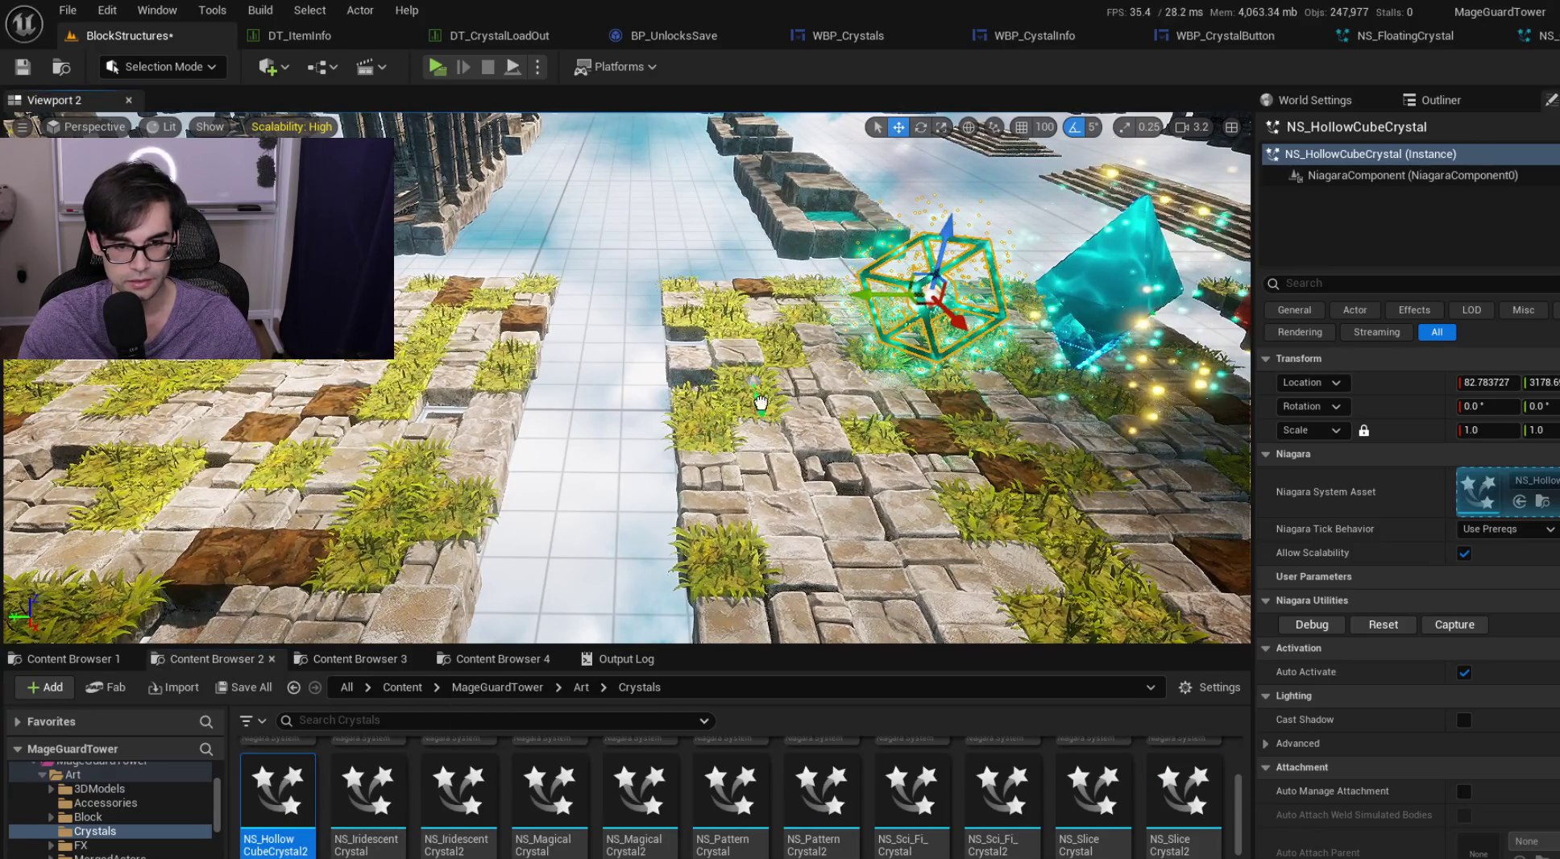
{"action": "left_click_drag", "start_coordinate": [744, 412], "coordinate": [746, 413]}
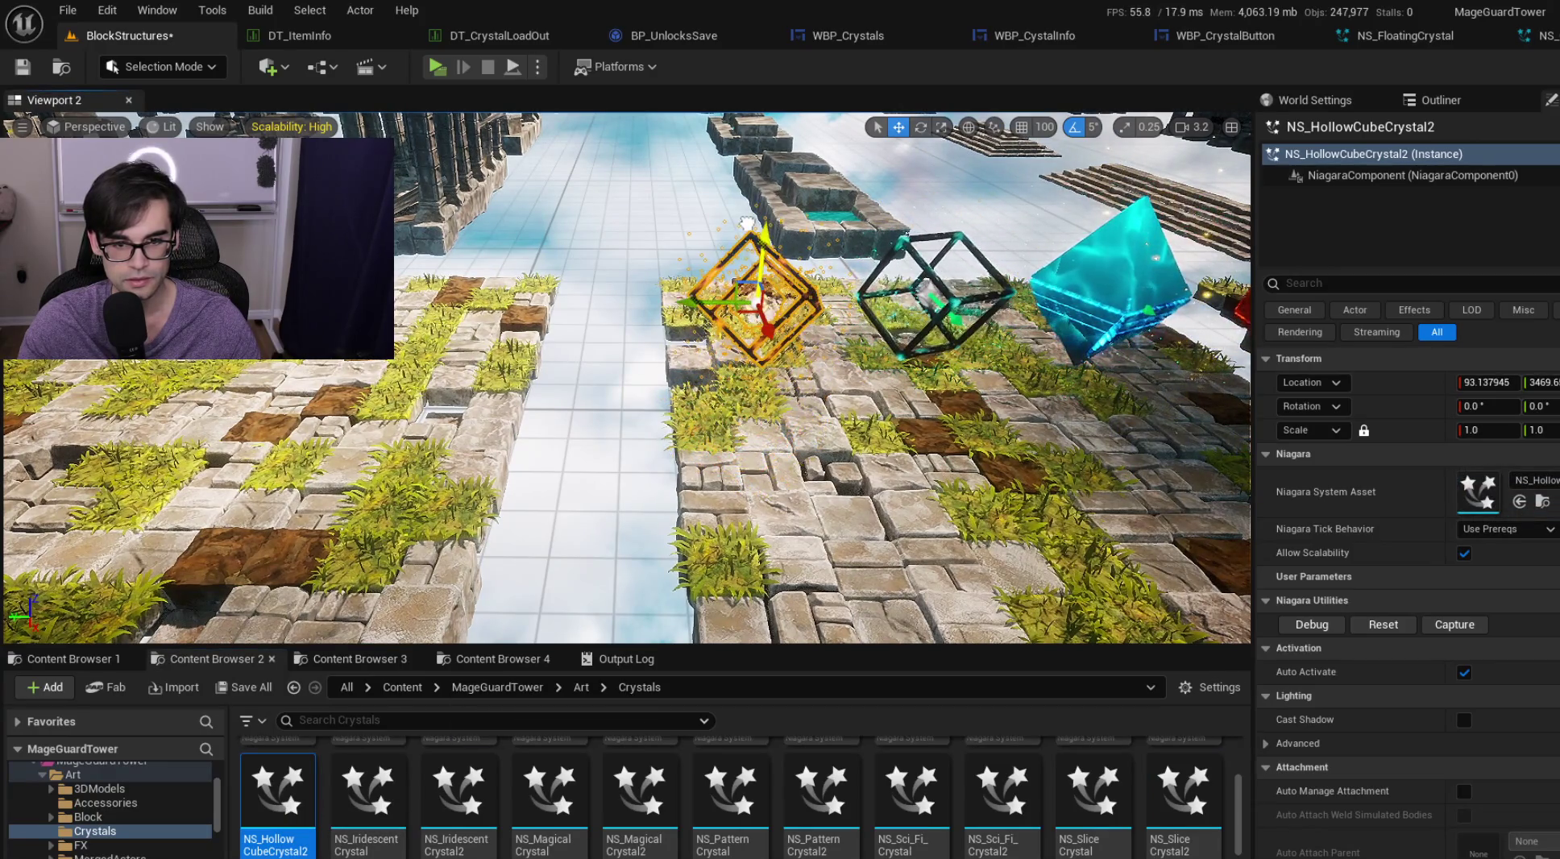
{"action": "mouse_move", "coordinate": [685, 306]}
{"action": "left_mouse_down"}
{"action": "mouse_move", "coordinate": [653, 274]}
{"action": "mouse_move", "coordinate": [653, 322]}
{"action": "left_mouse_up"}
Step: Place NS_IridescentCrystal in the level and select it
{"action": "left_click_drag", "start_coordinate": [367, 793], "coordinate": [698, 438]}
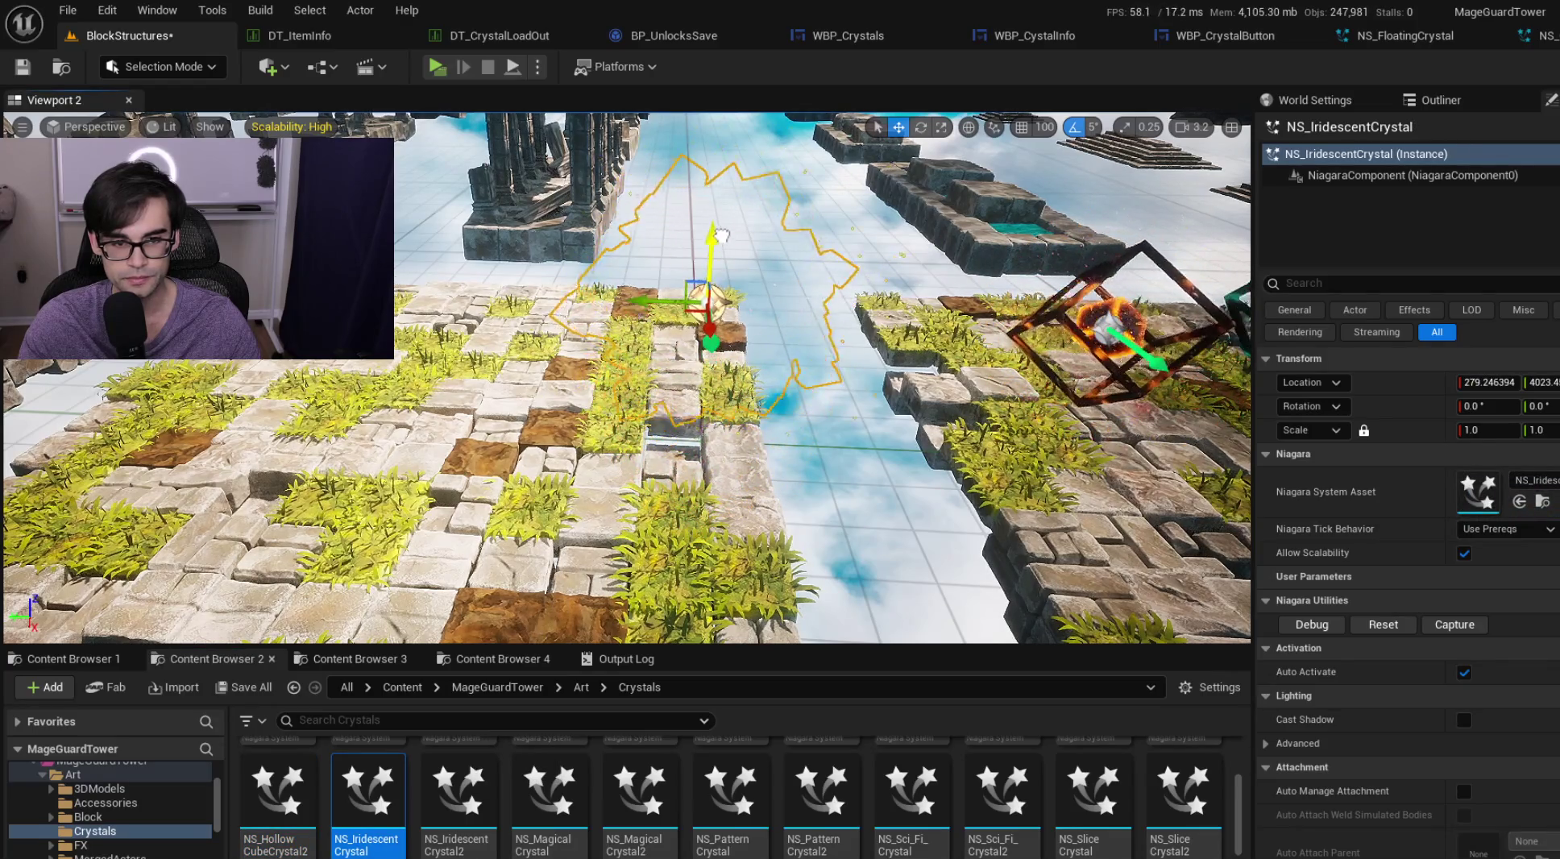
{"action": "left_click", "coordinate": [806, 484]}
{"action": "left_click_drag", "start_coordinate": [806, 483], "coordinate": [774, 548]}
{"action": "left_click", "coordinate": [673, 397]}
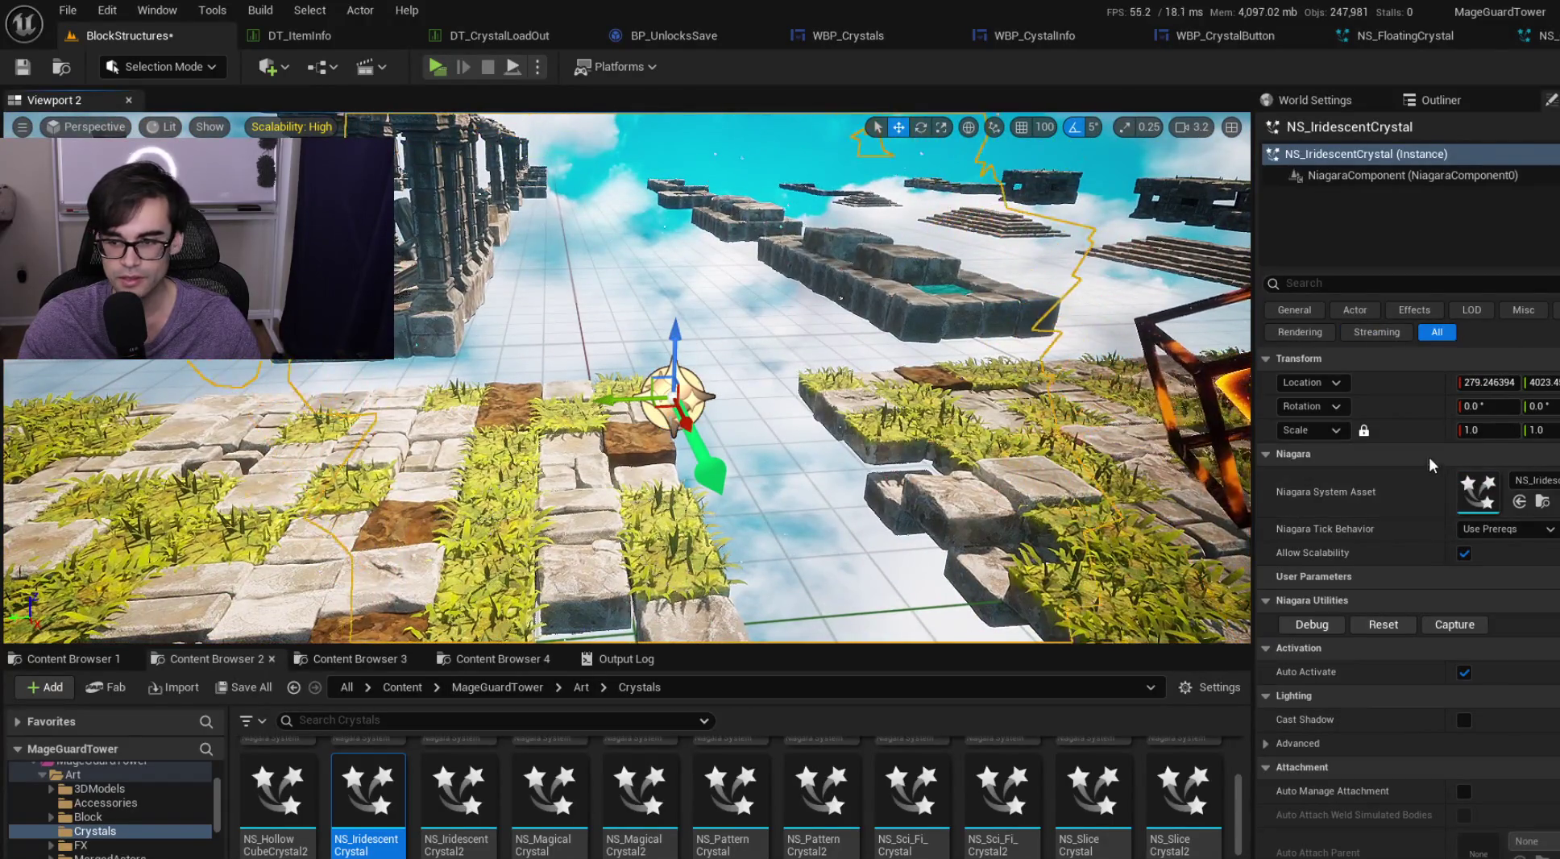
{"action": "double_click", "coordinate": [1477, 500]}
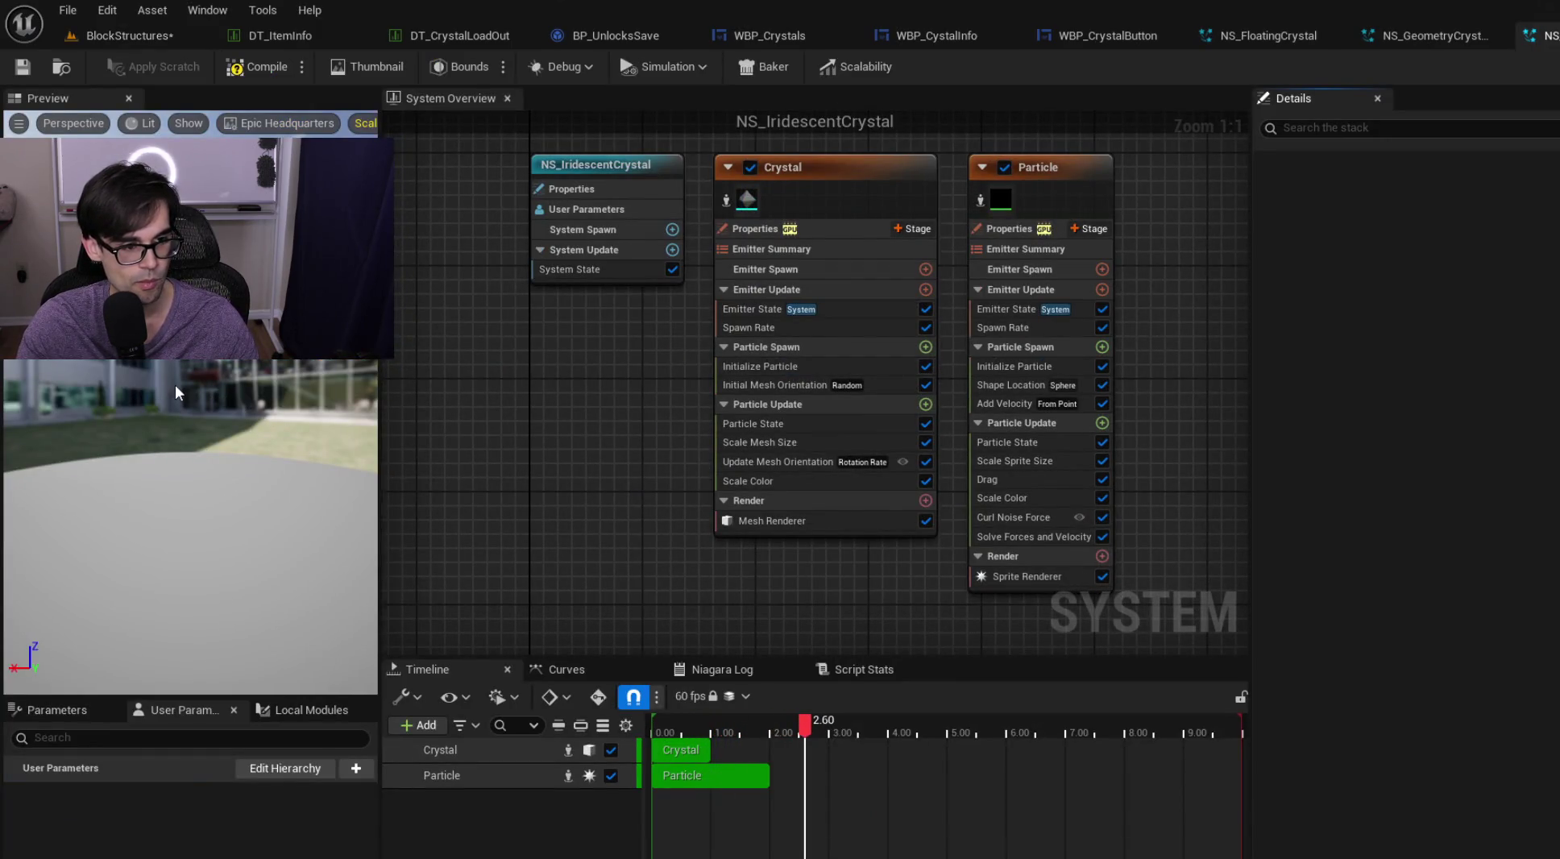
{"action": "left_click_drag", "start_coordinate": [167, 415], "coordinate": [379, 395]}
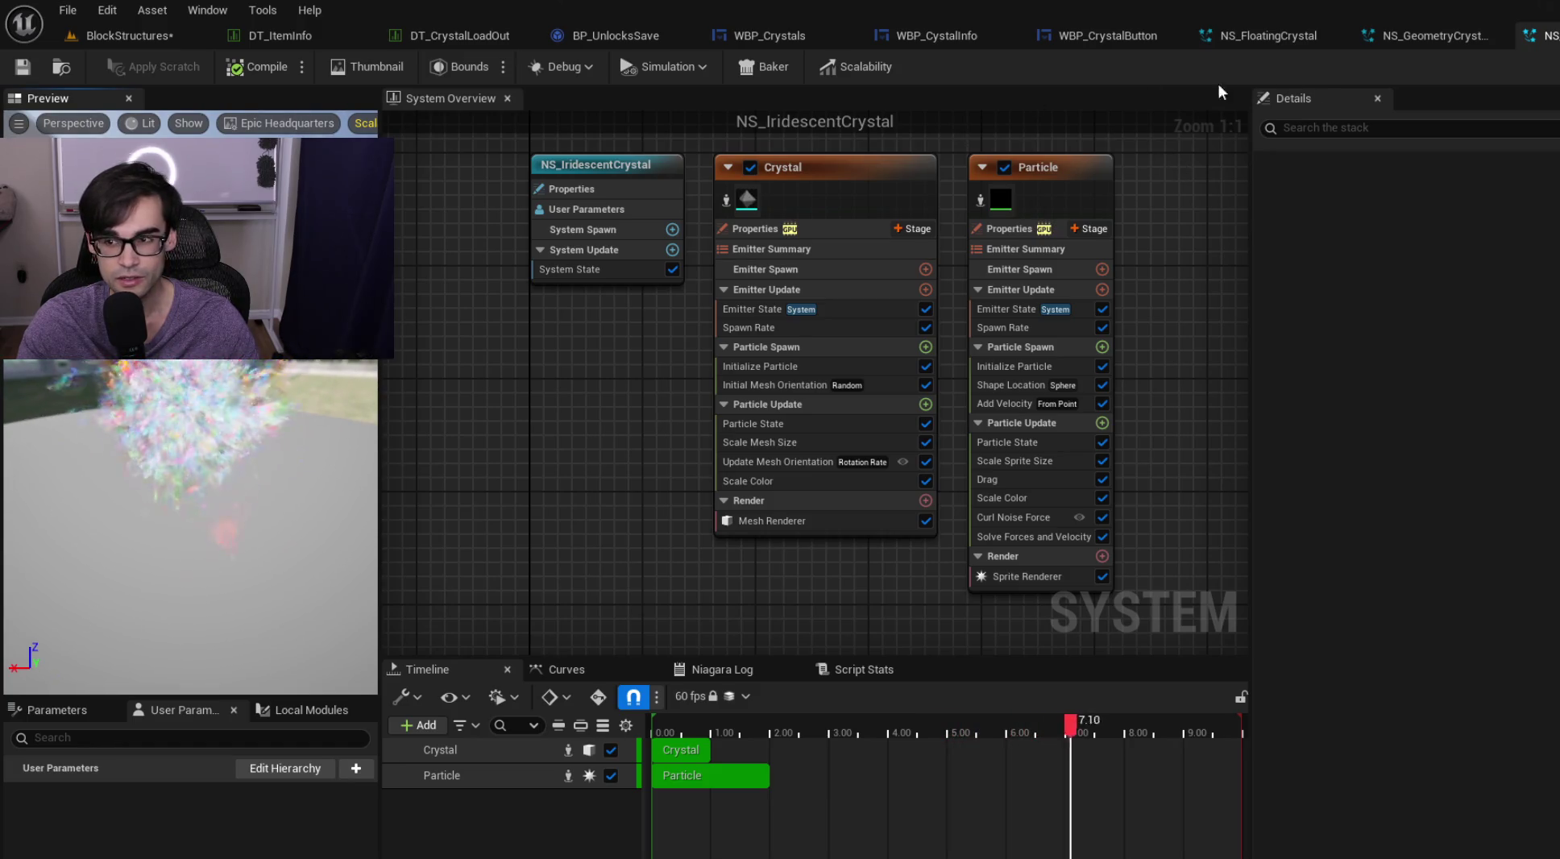
{"action": "left_click", "coordinate": [129, 35]}
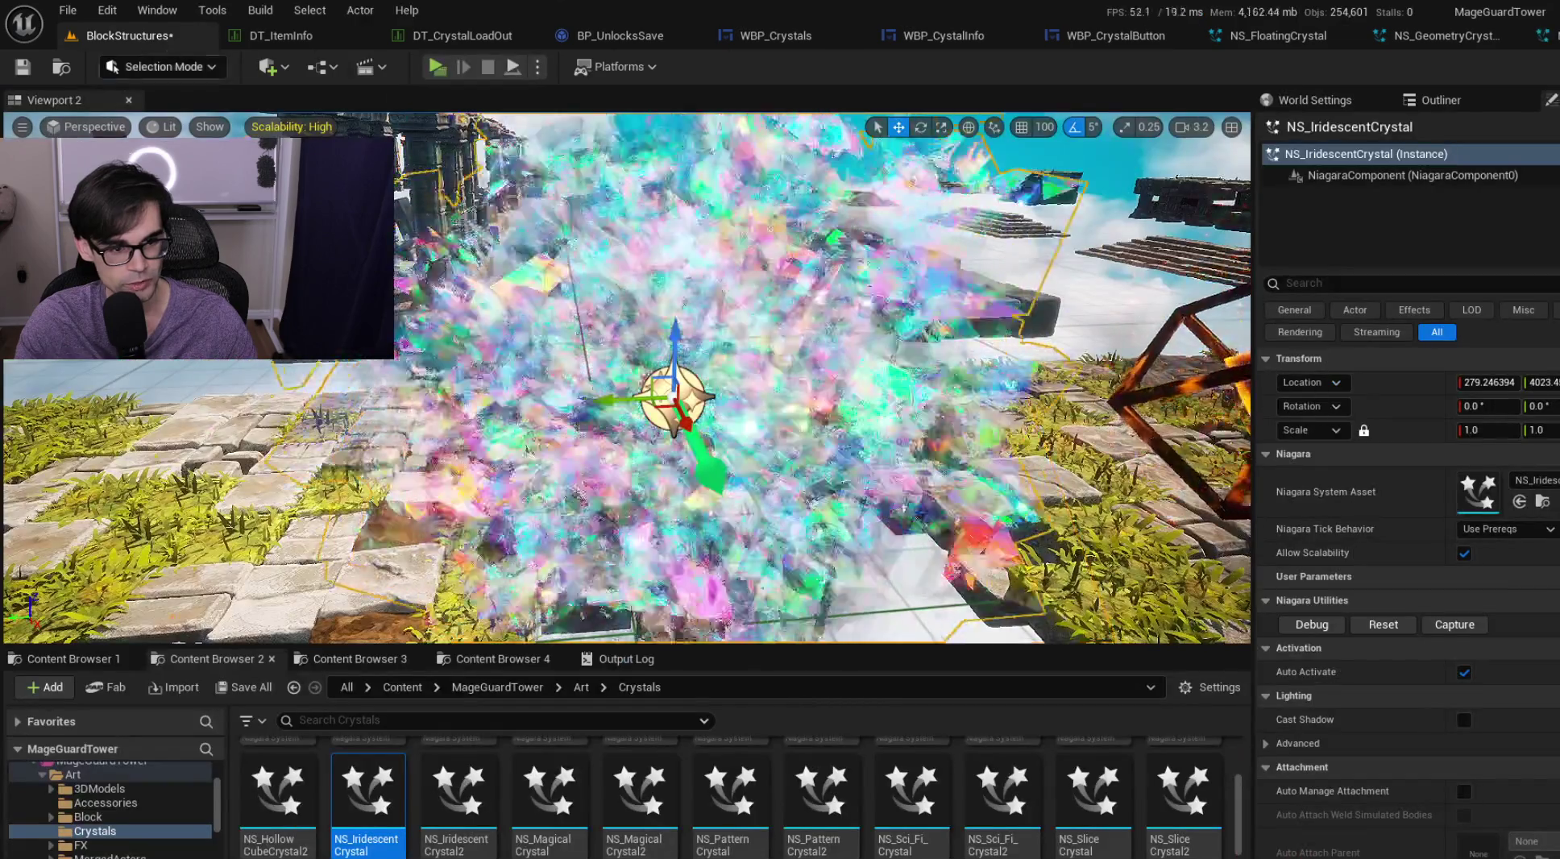
Step: Focus on the iridescent crystal burst, view the wider scene, then switch to the browser
{"action": "key", "text": "f"}
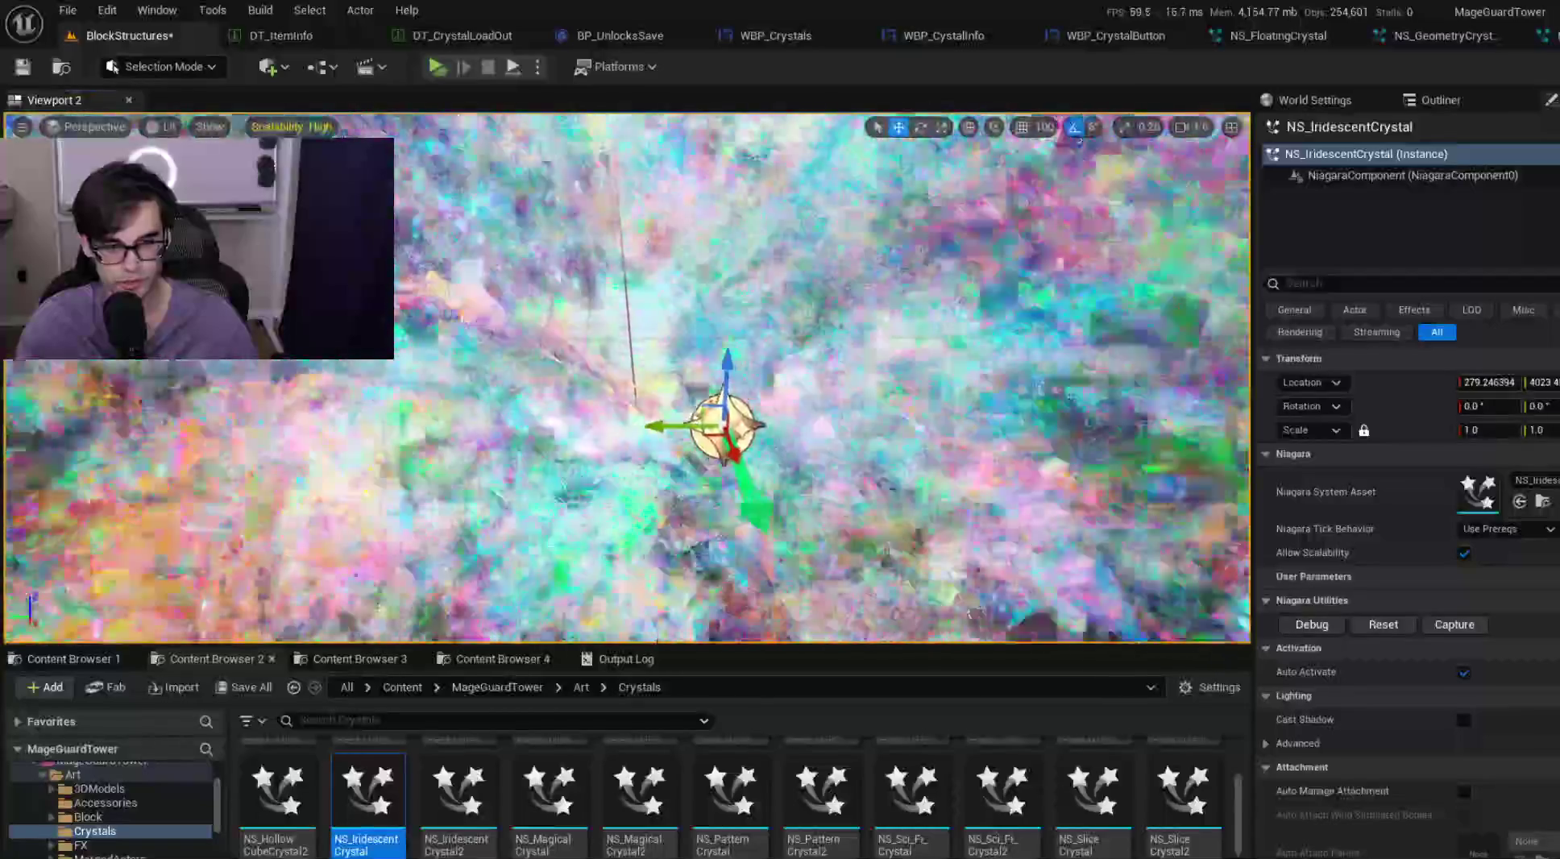
{"action": "mouse_move", "coordinate": [628, 379]}
{"action": "left_mouse_down"}
{"action": "mouse_move", "coordinate": [499, 347]}
{"action": "mouse_move", "coordinate": [424, 443]}
{"action": "left_mouse_up"}
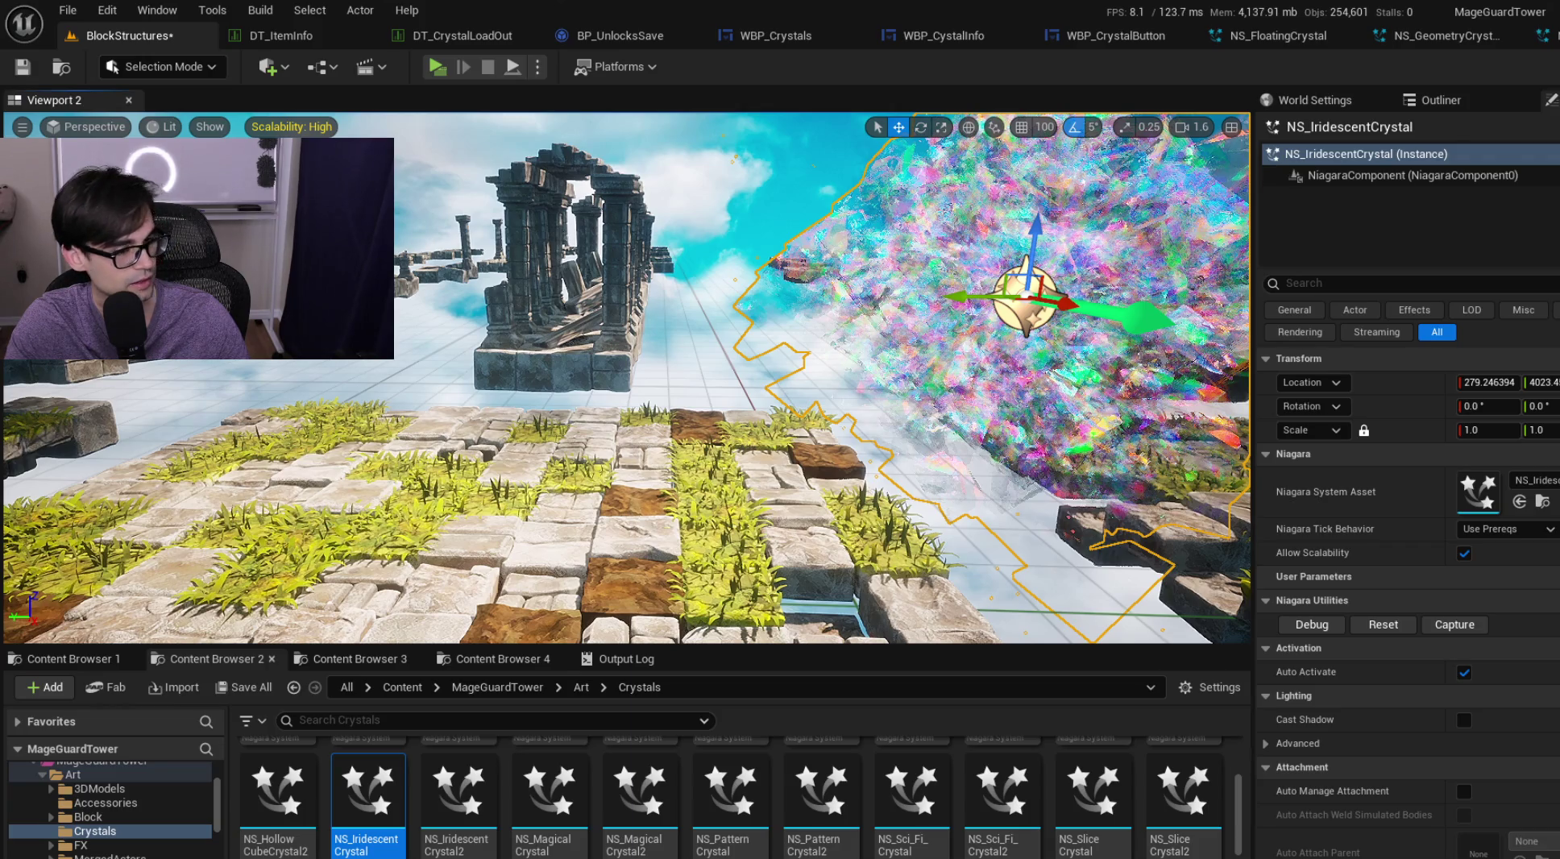
{"action": "key", "text": "alt+Tab"}
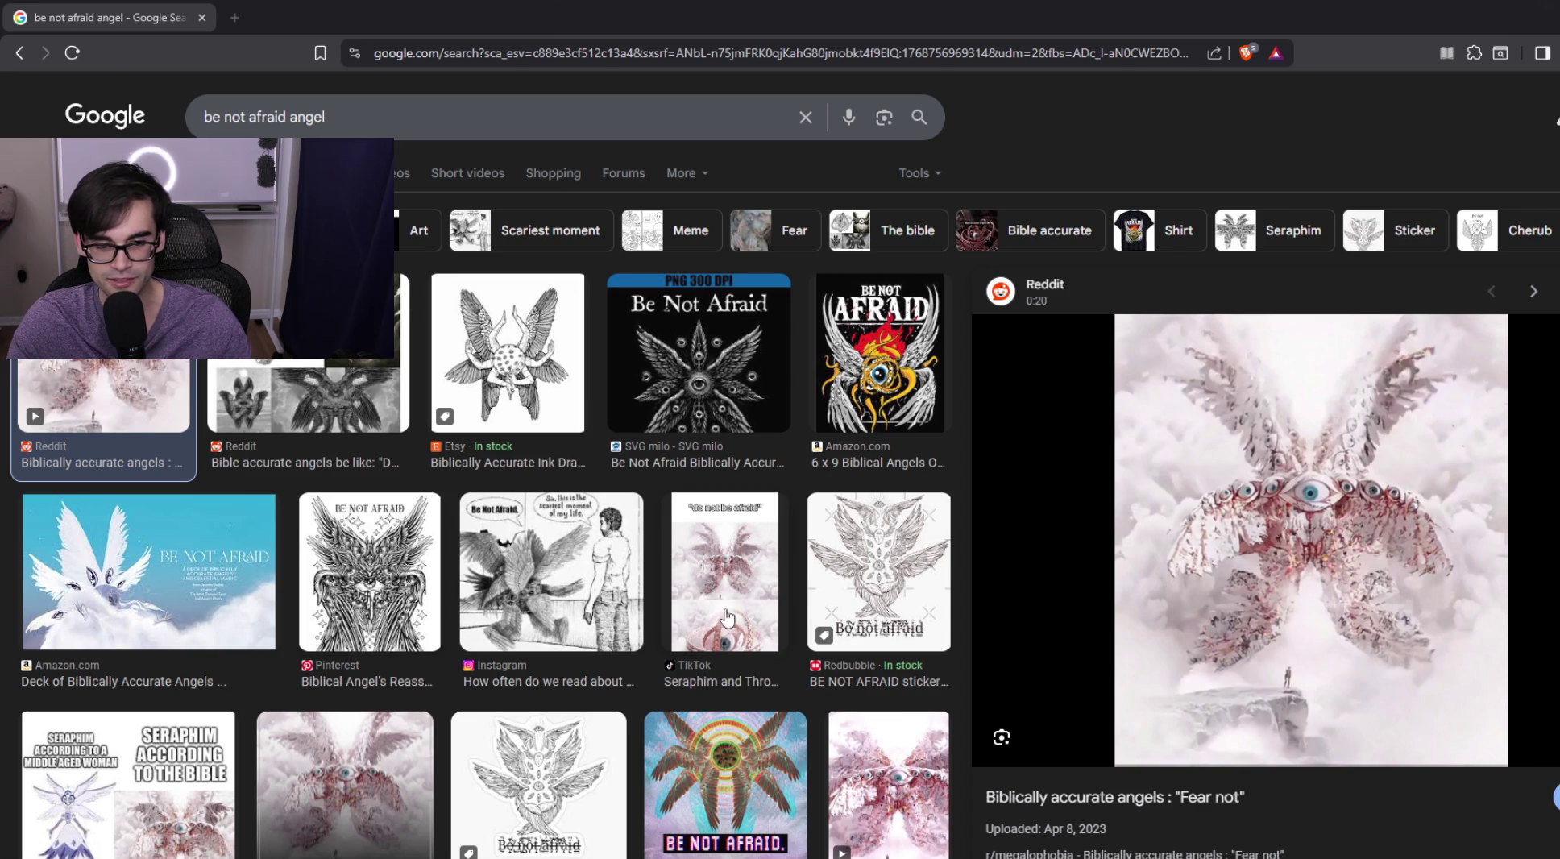
Step: Preview the r/TradWave and Facebook angel images, opening and closing the Facebook source post
{"action": "scroll", "coordinate": [698, 640], "scroll_direction": "down", "scroll_amount": 4}
{"action": "left_click", "coordinate": [727, 449]}
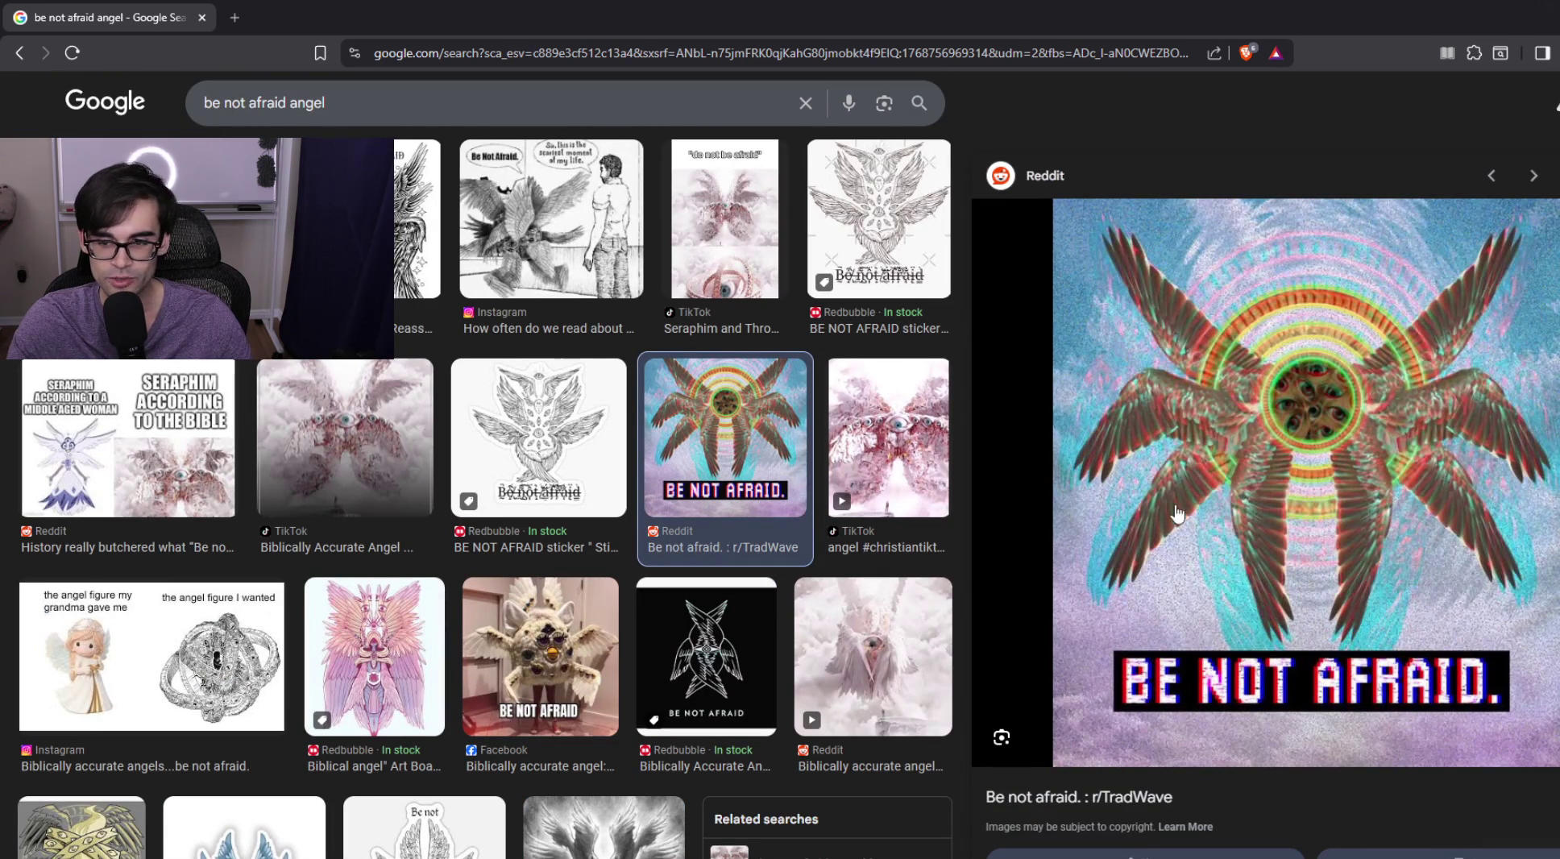
{"action": "left_click", "coordinate": [576, 662]}
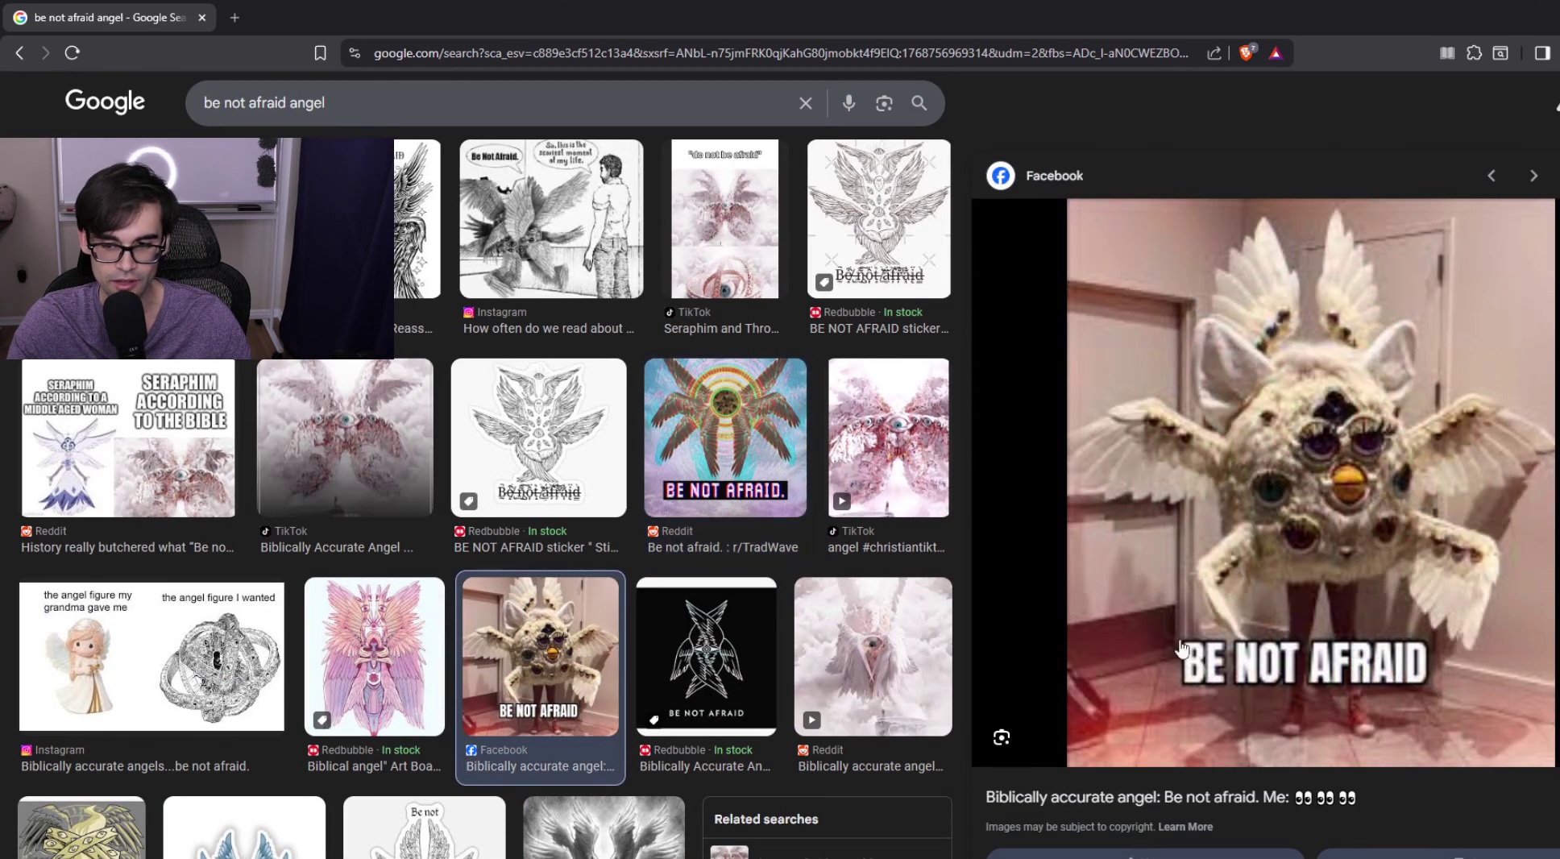
{"action": "left_click", "coordinate": [1340, 464]}
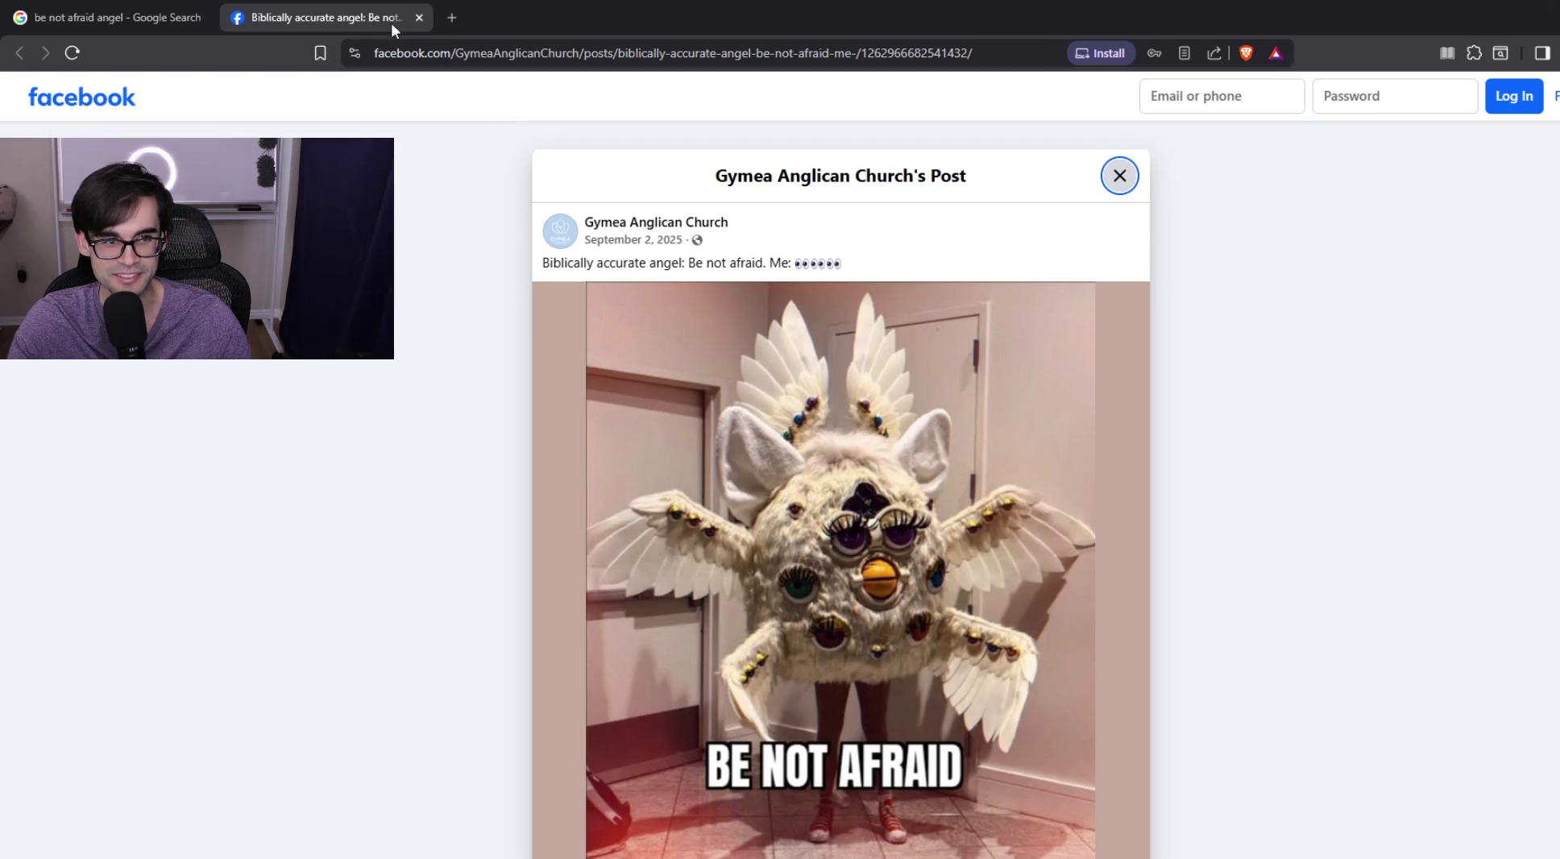
{"action": "left_click", "coordinate": [420, 17]}
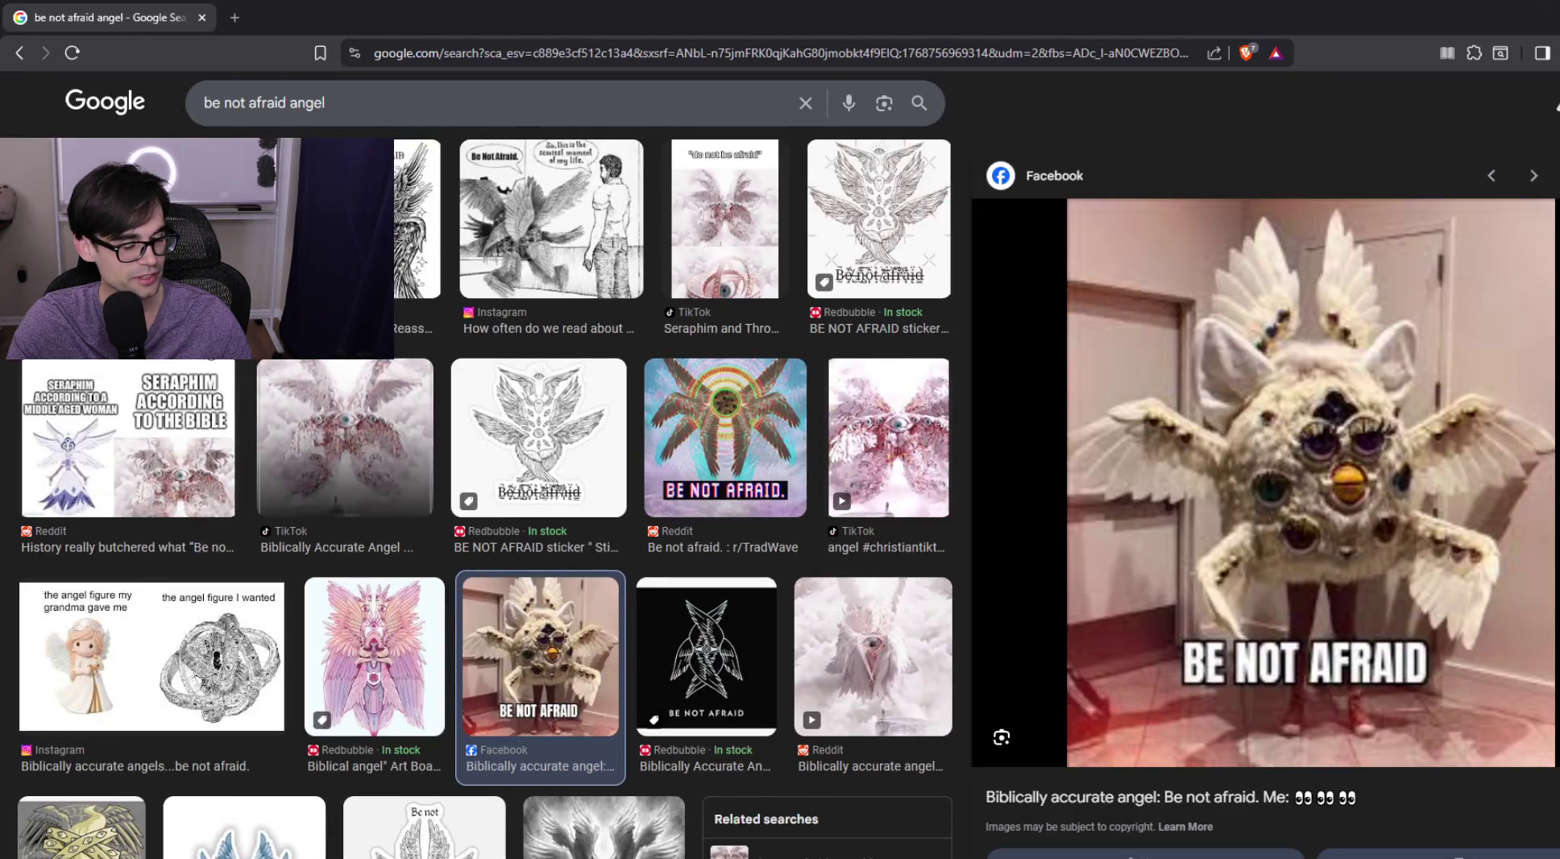
Step: Close the browser to return to the Unreal level editor
{"action": "scroll", "coordinate": [601, 492], "scroll_direction": "down", "scroll_amount": 4}
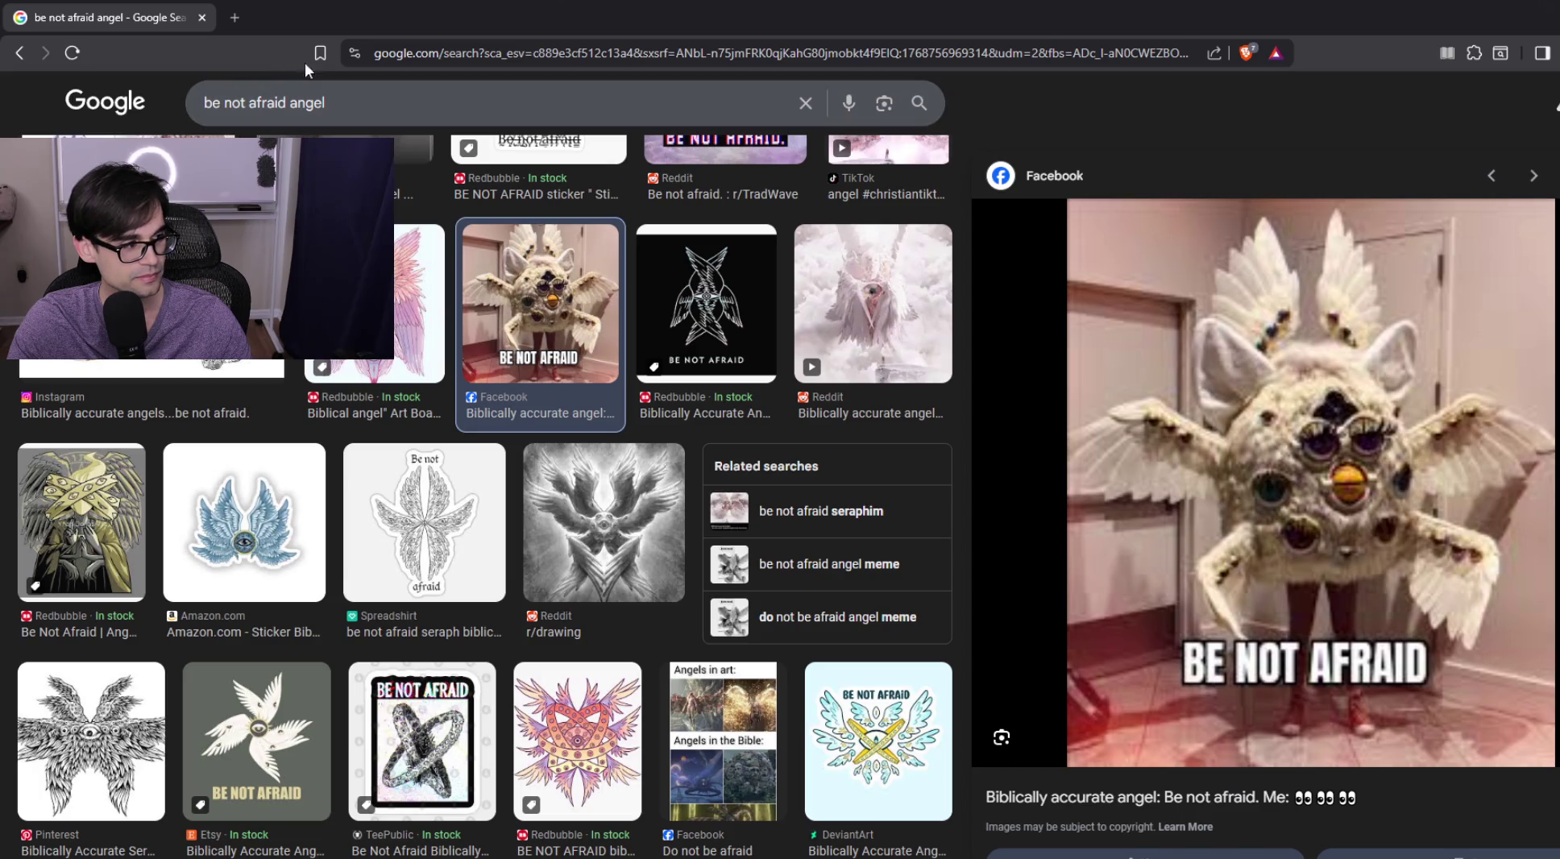
{"action": "left_click", "coordinate": [202, 17]}
{"action": "scroll", "coordinate": [627, 377], "scroll_direction": "up", "scroll_amount": 2}
Step: Place NS_IridescentCrystal2 beside the first iridescent crystal and frame both for comparison
{"action": "key", "text": "w"}
{"action": "key", "text": "f"}
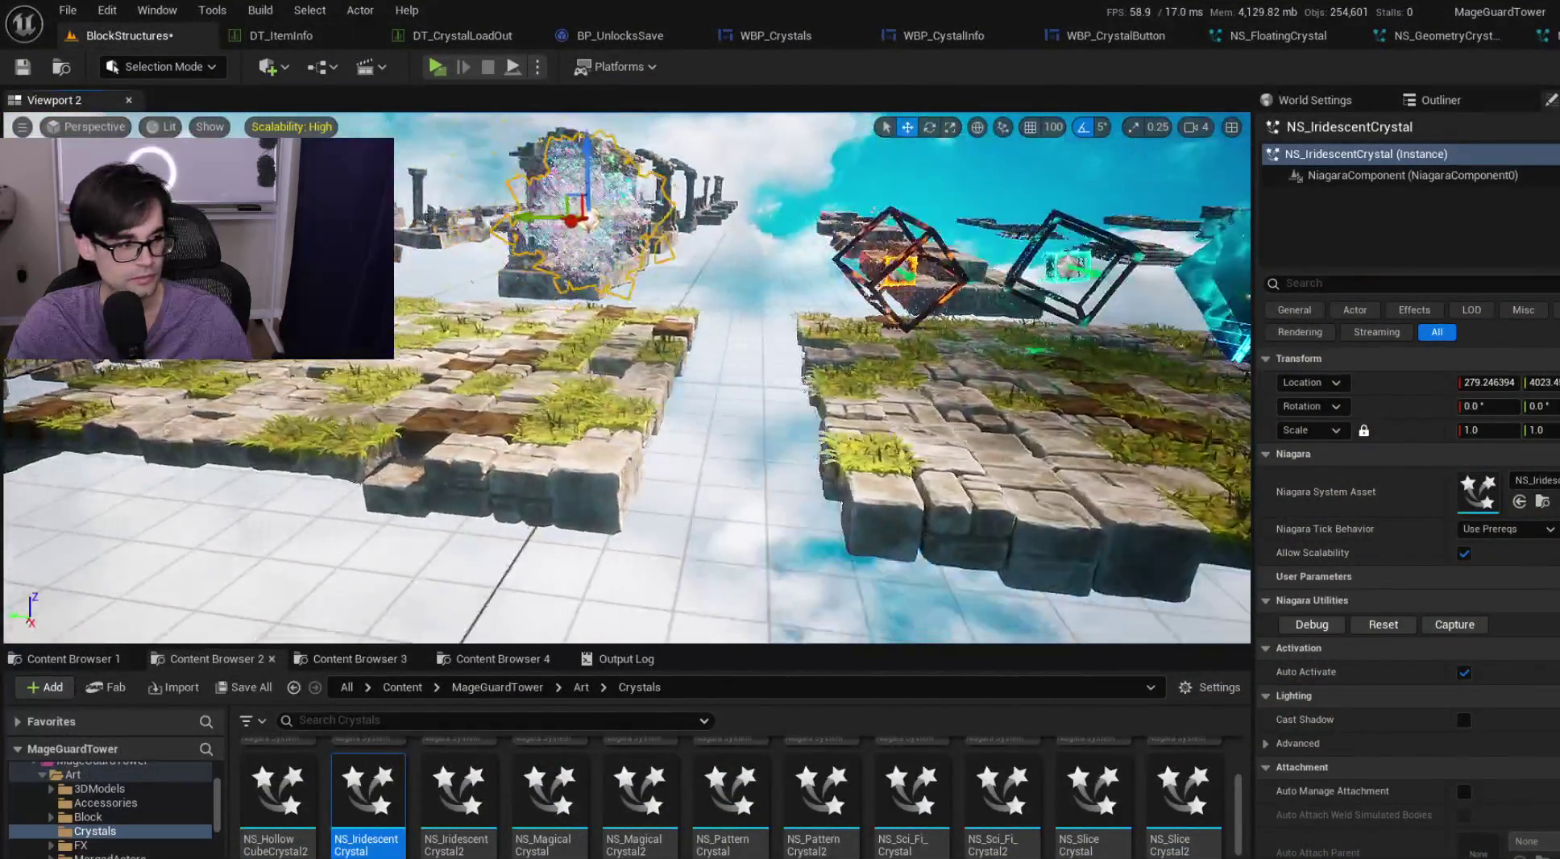
{"action": "scroll", "coordinate": [627, 377], "scroll_direction": "down", "scroll_amount": 1}
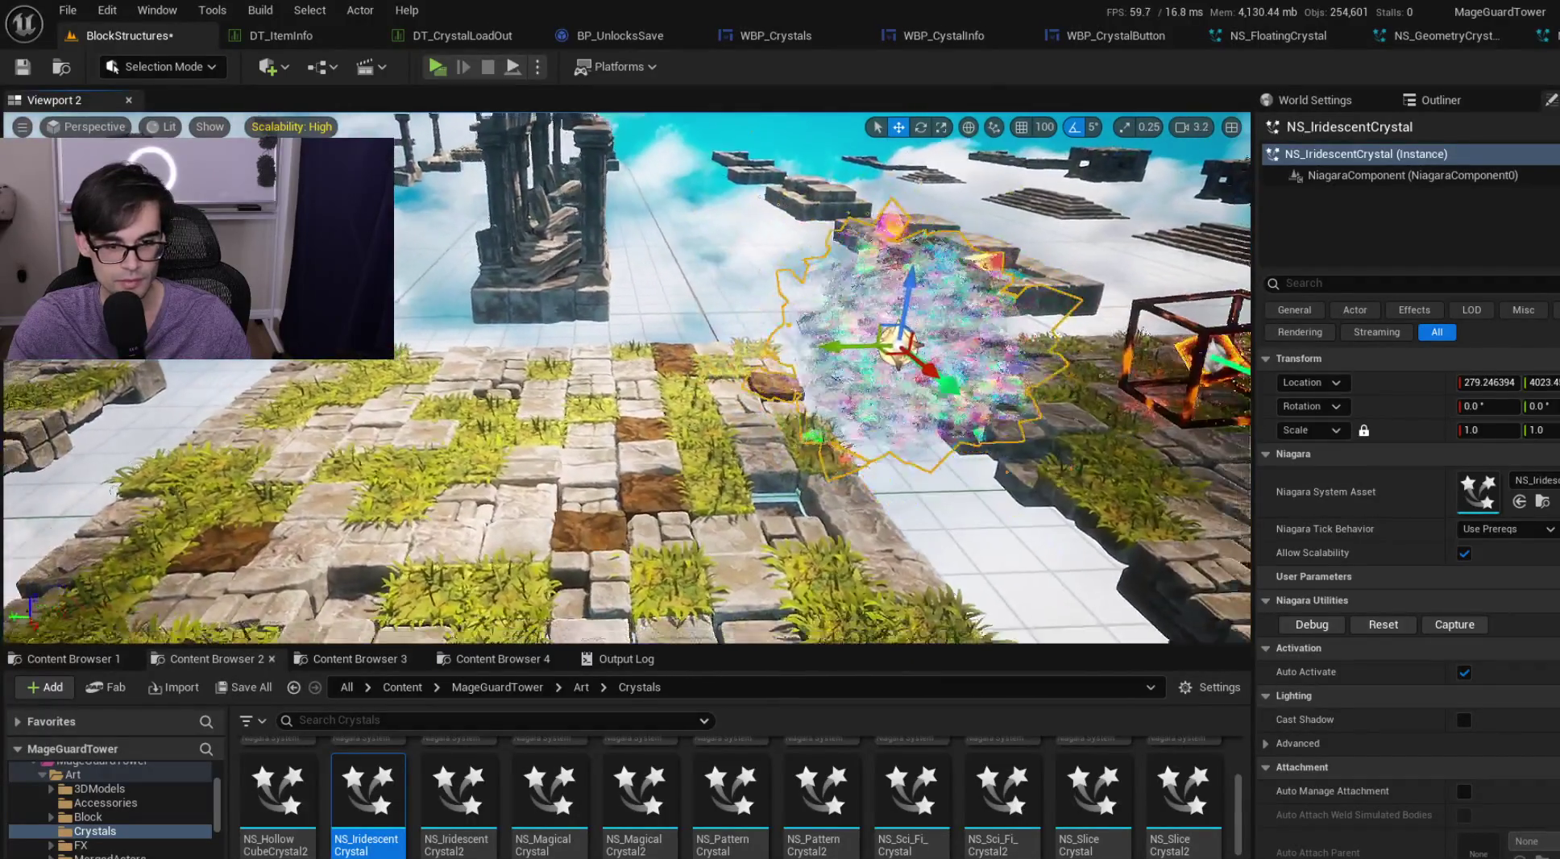
{"action": "left_click_drag", "start_coordinate": [458, 794], "coordinate": [636, 488]}
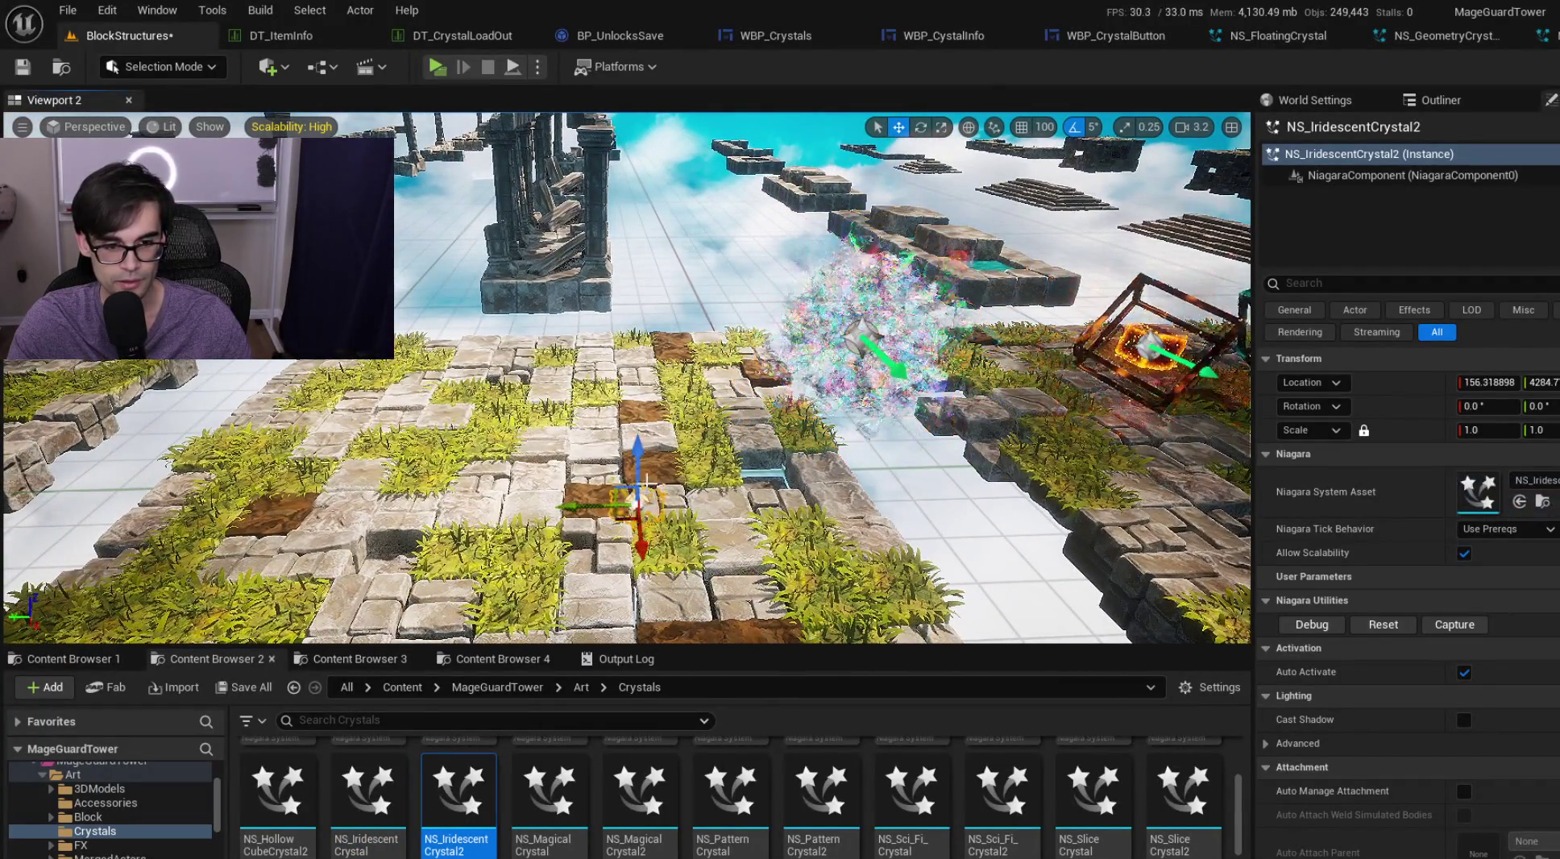
{"action": "key", "text": "w"}
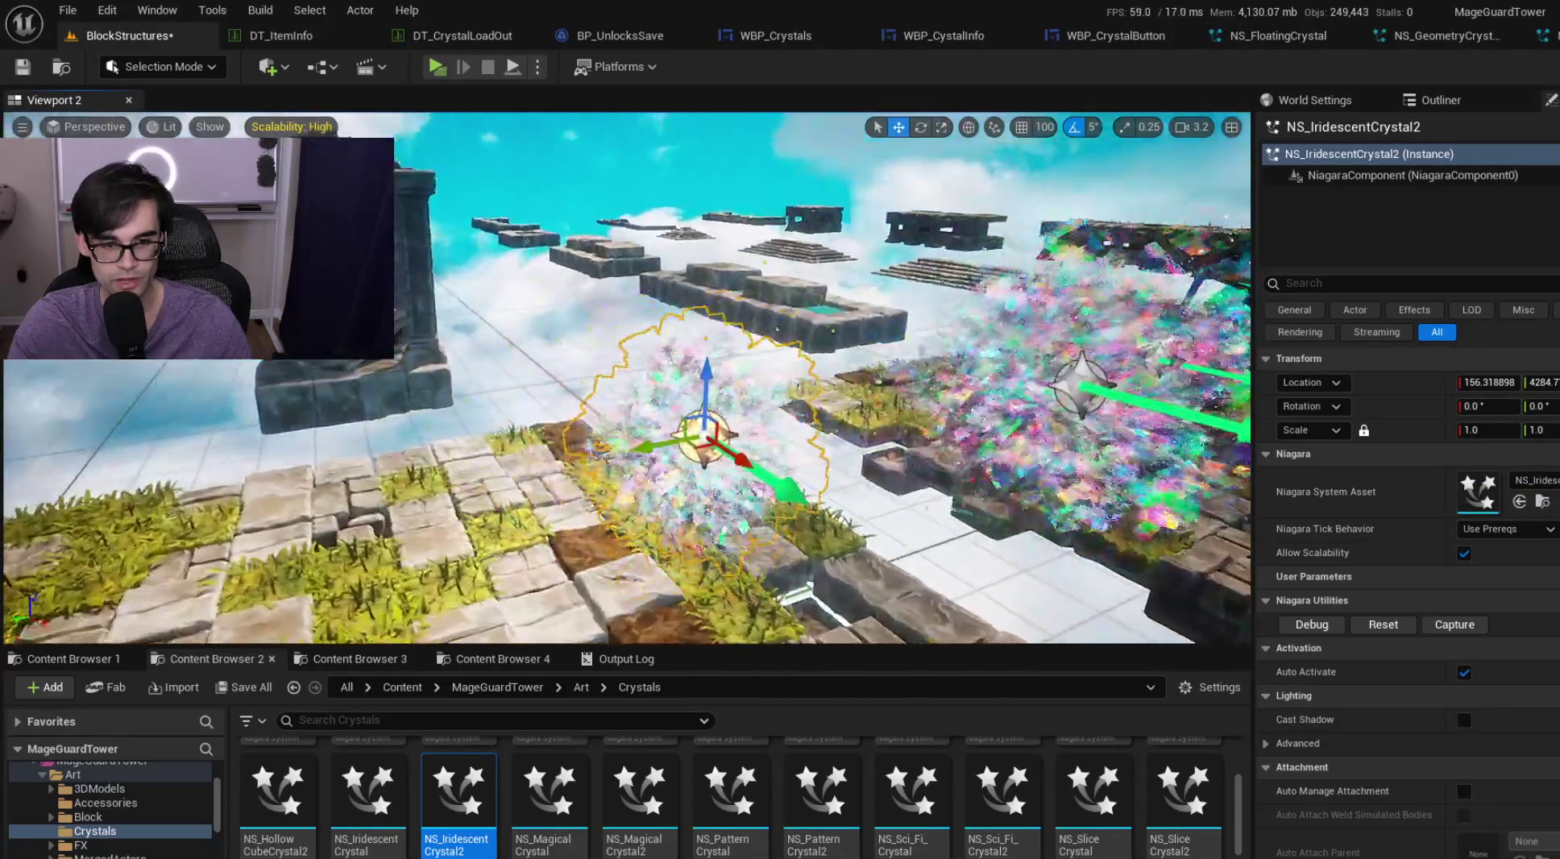
{"action": "key", "text": "s"}
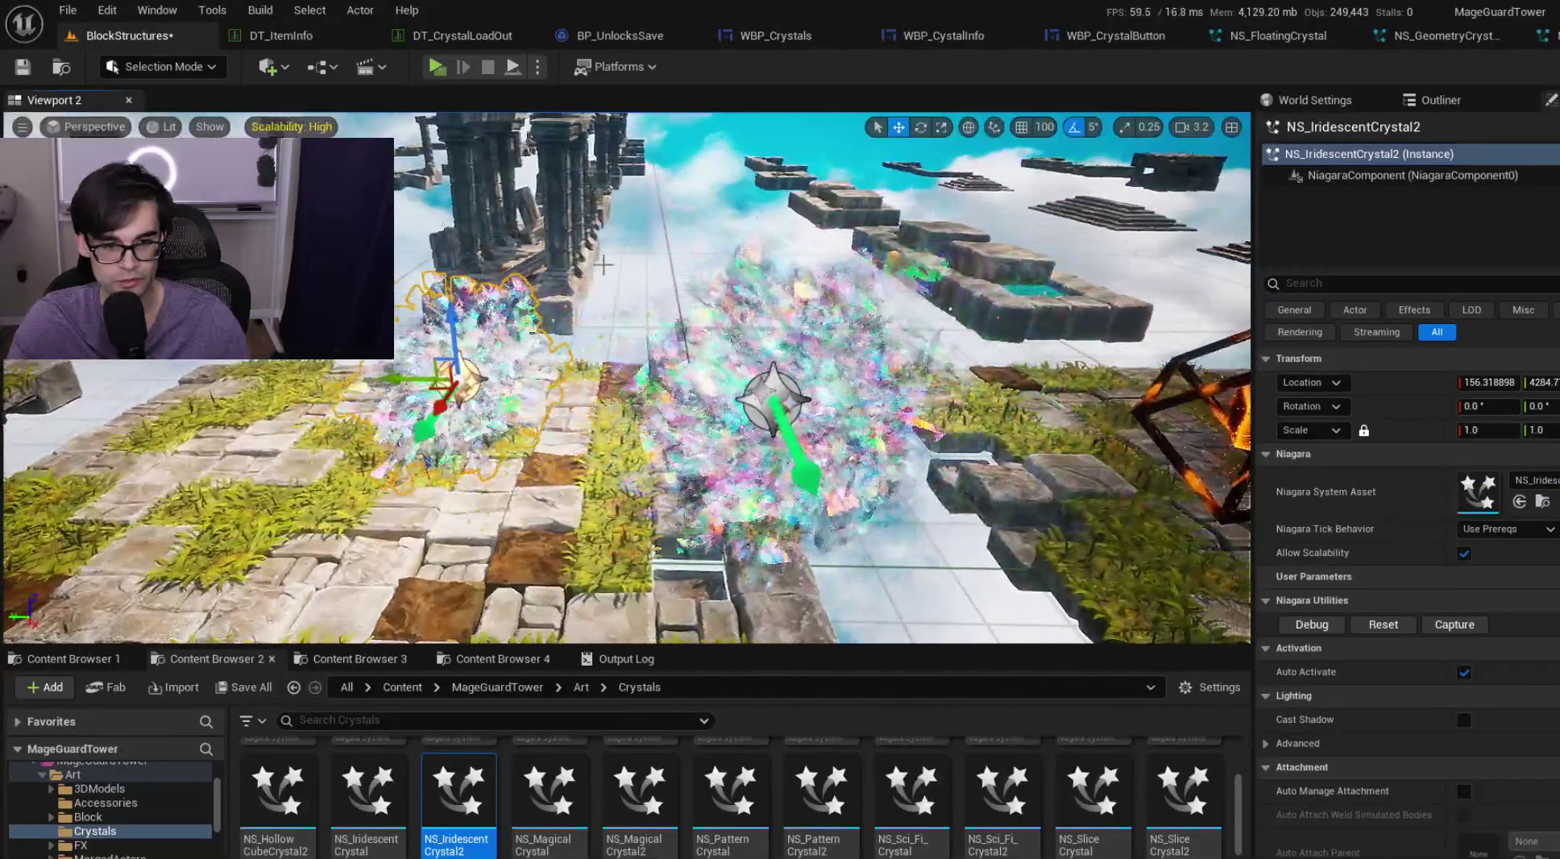
{"action": "mouse_move", "coordinate": [441, 409]}
{"action": "left_mouse_down"}
{"action": "mouse_move", "coordinate": [411, 470]}
{"action": "mouse_move", "coordinate": [401, 557]}
{"action": "mouse_move", "coordinate": [306, 411]}
{"action": "mouse_move", "coordinate": [641, 209]}
{"action": "left_mouse_up"}
{"action": "key", "text": "d"}
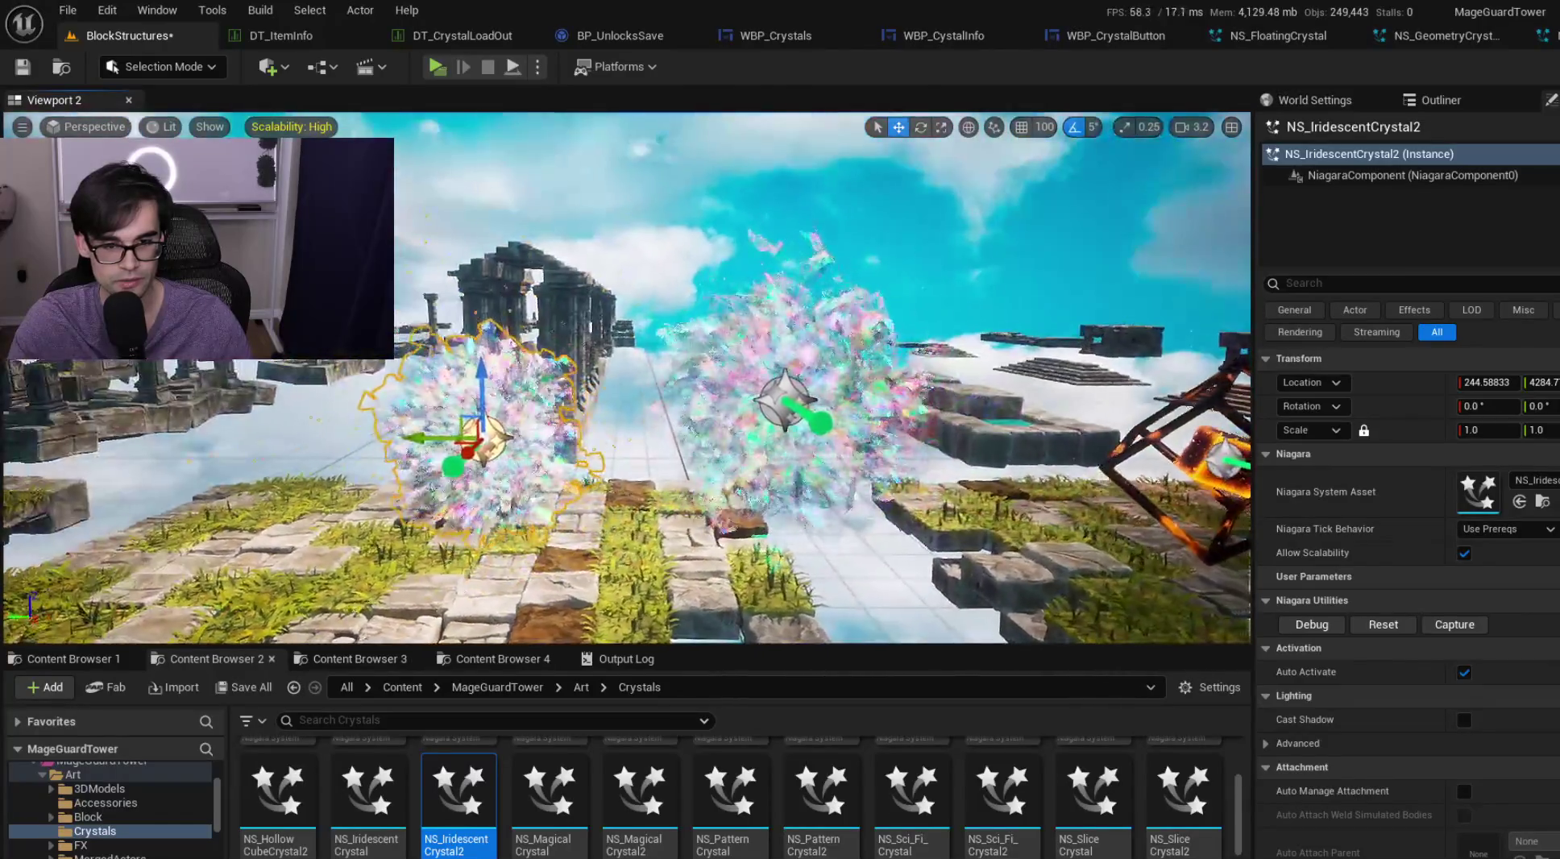
{"action": "left_click", "coordinate": [587, 224]}
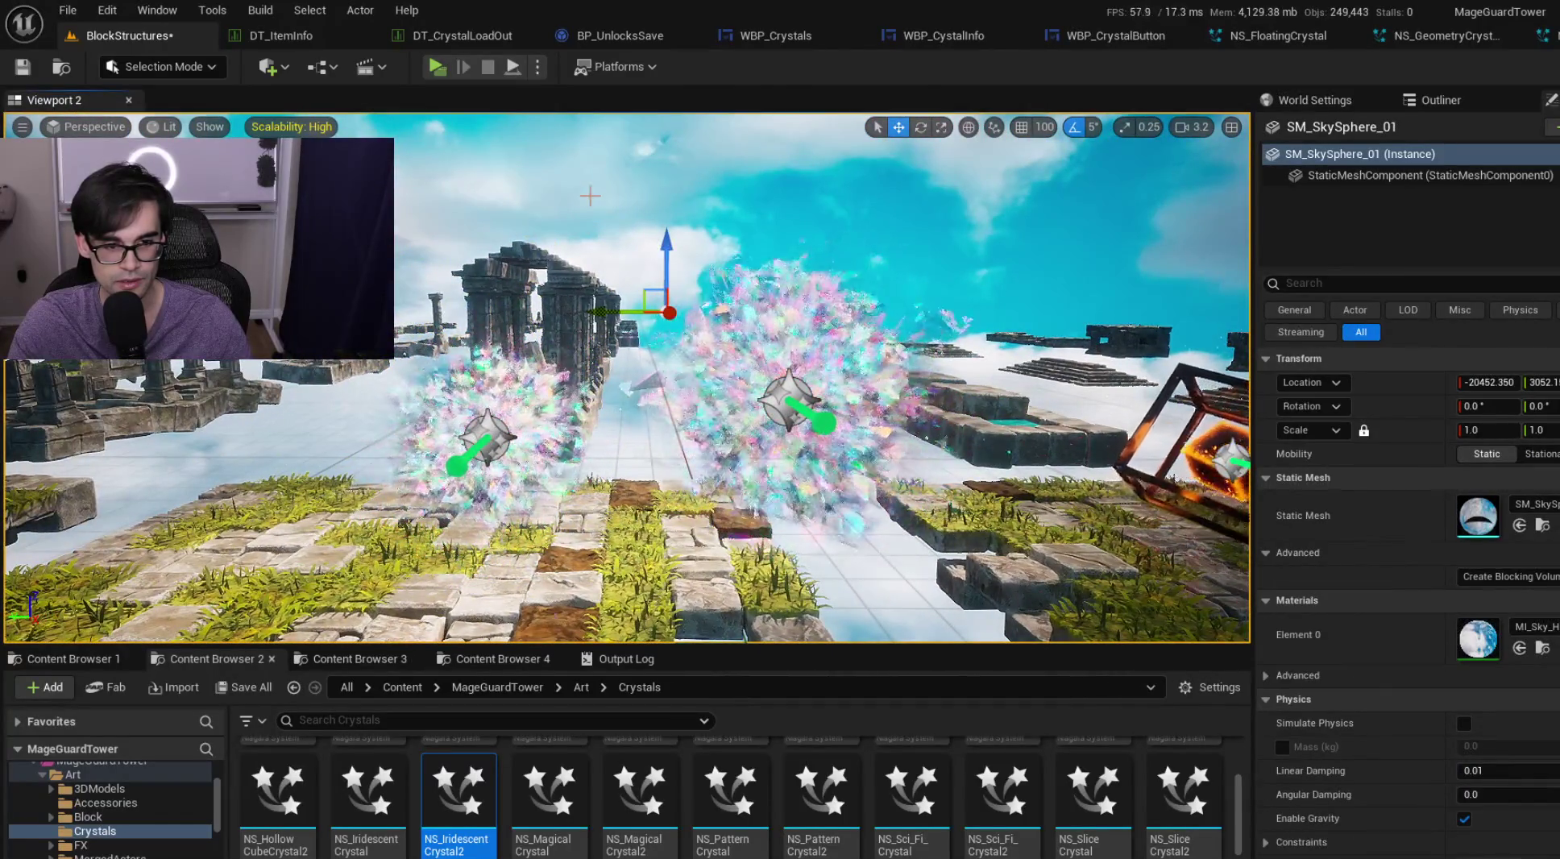
{"action": "key", "text": "a"}
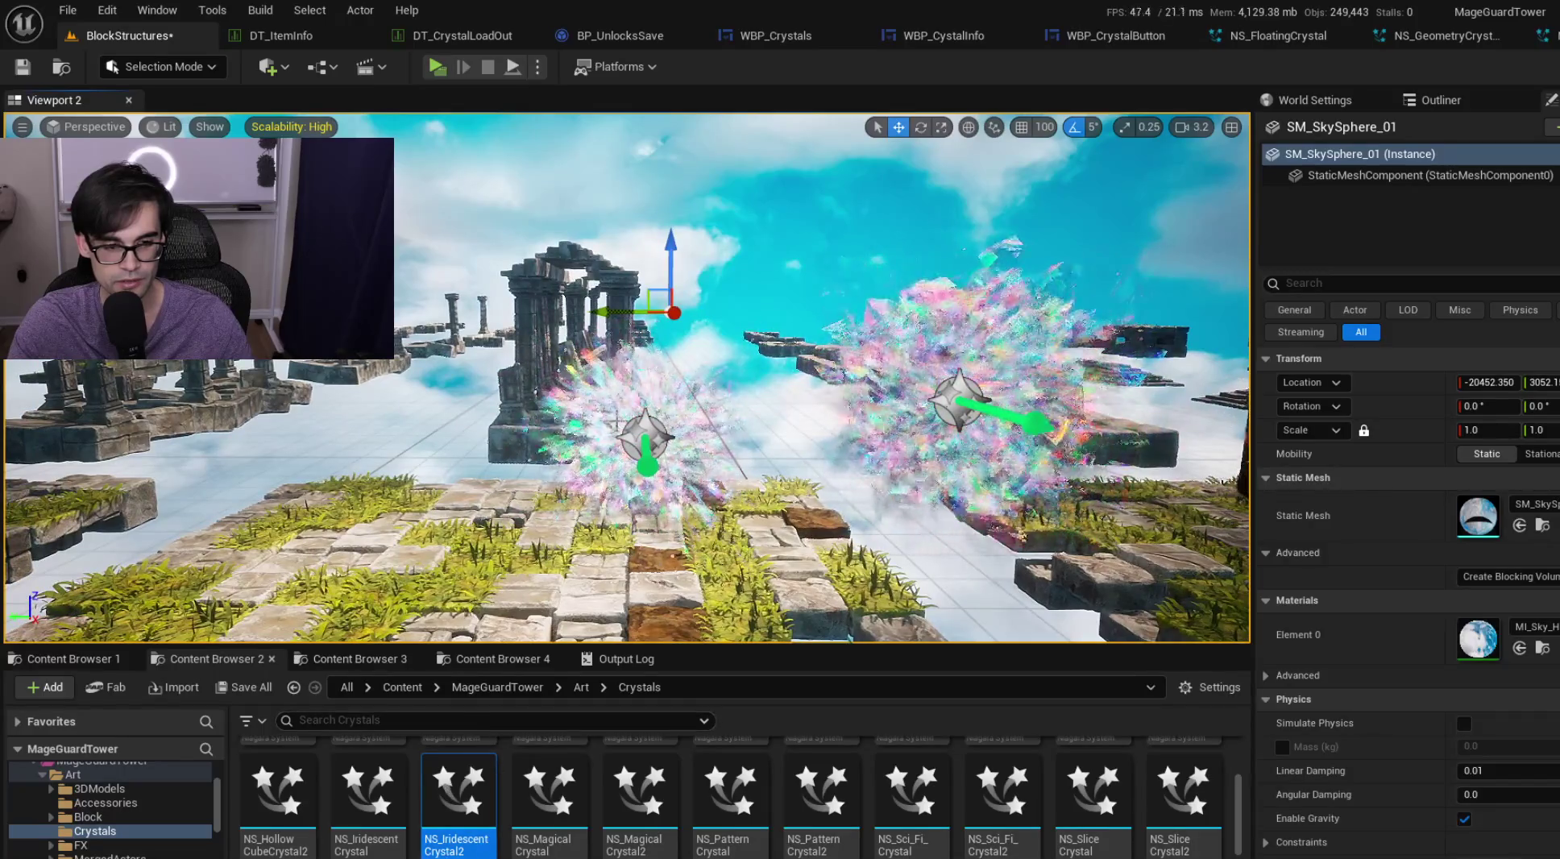
Step: Delete the left iridescent crystal from the level and the NS_IridescentCrystal2 asset
{"action": "left_click", "coordinate": [652, 426]}
{"action": "key", "text": "Delete"}
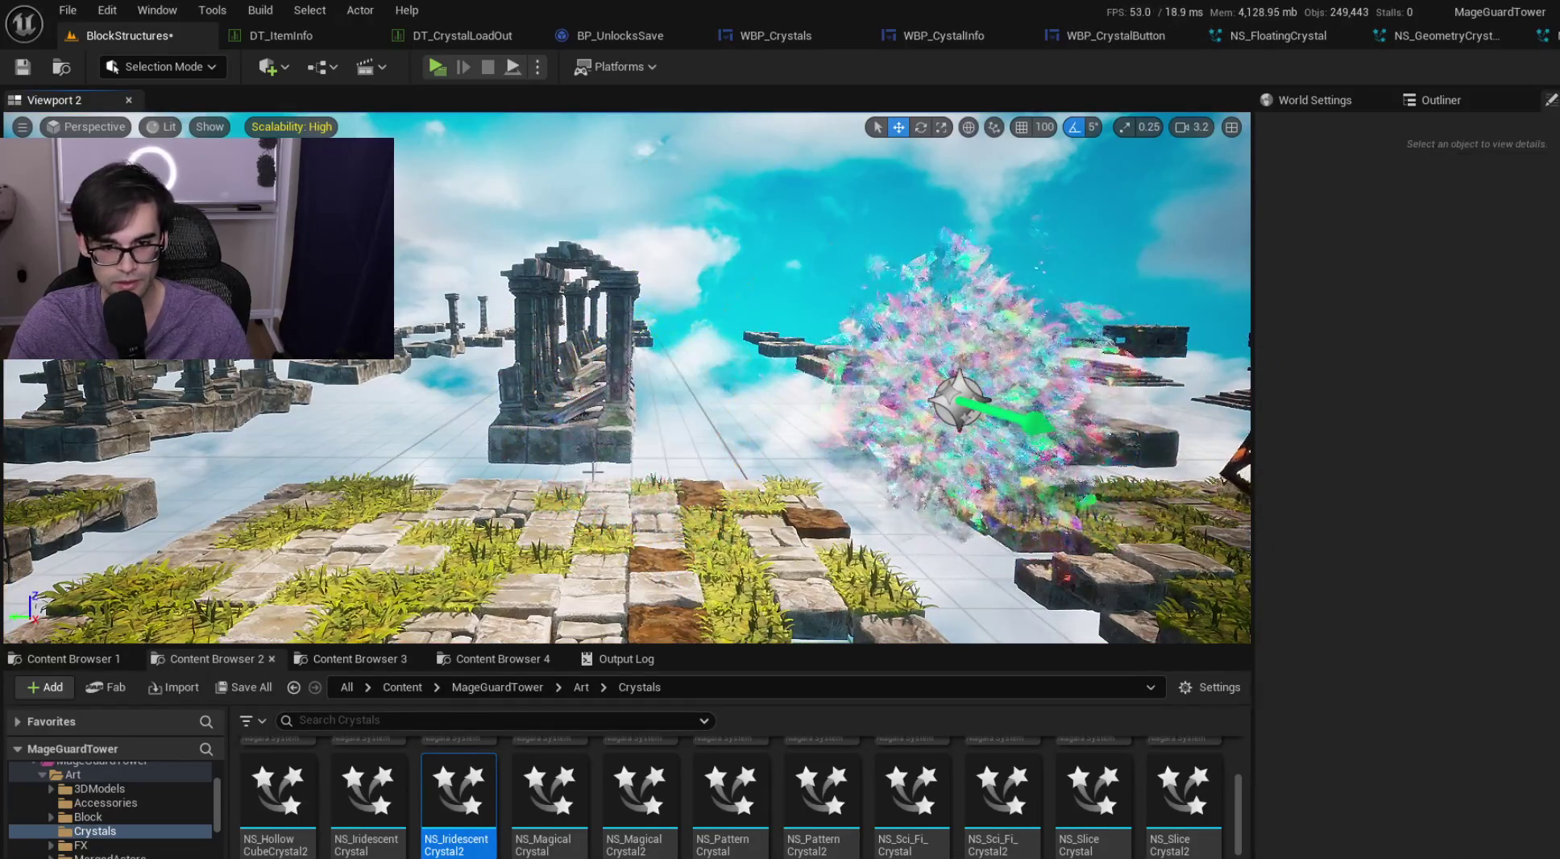
{"action": "left_click", "coordinate": [368, 793]}
{"action": "left_click", "coordinate": [464, 783]}
{"action": "right_click", "coordinate": [464, 783]}
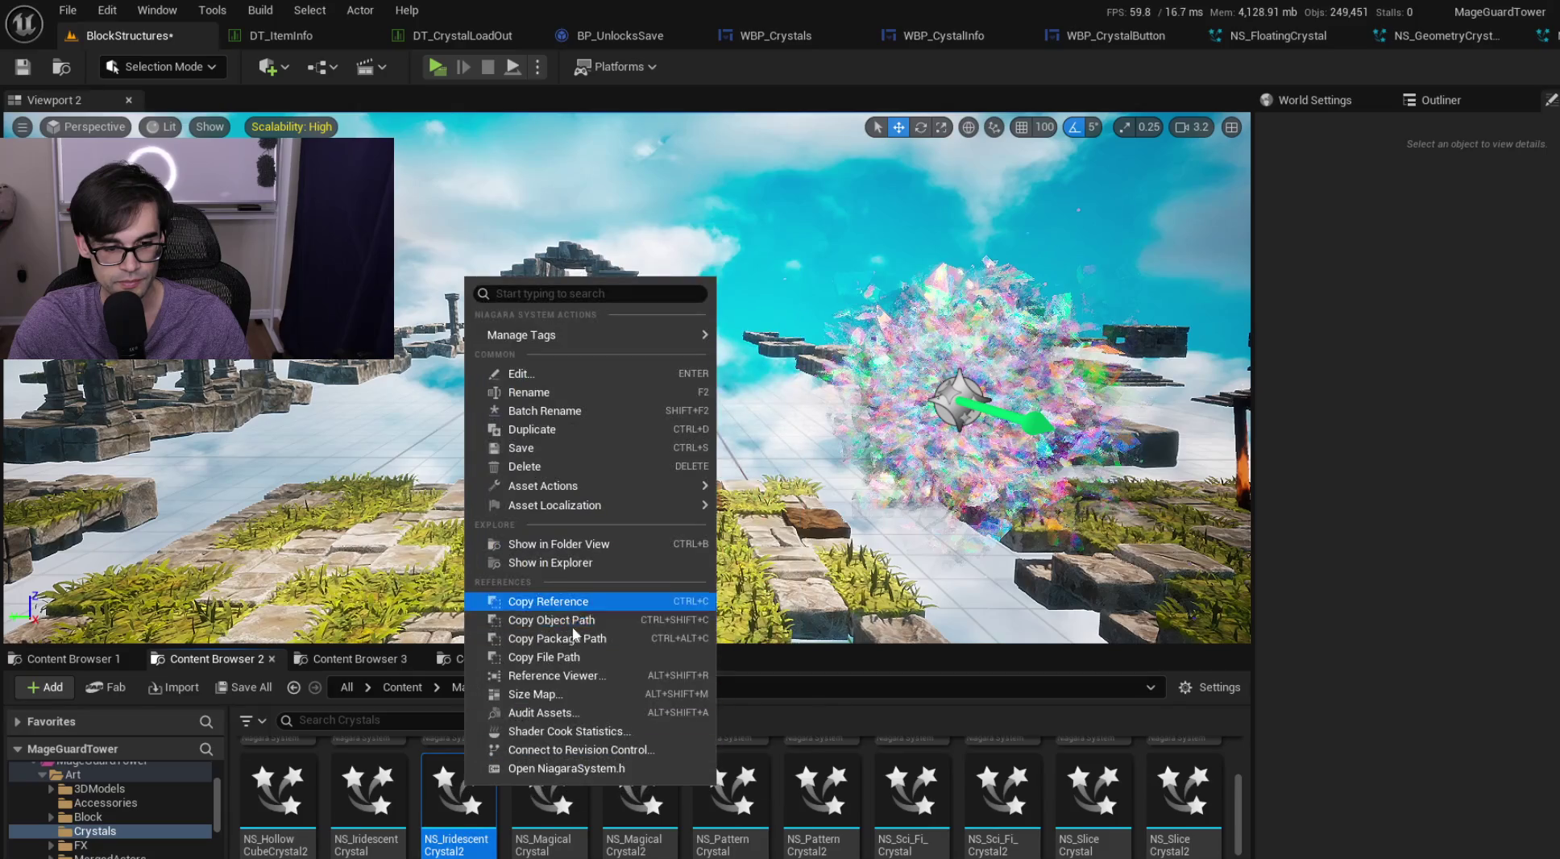
{"action": "left_click", "coordinate": [604, 466]}
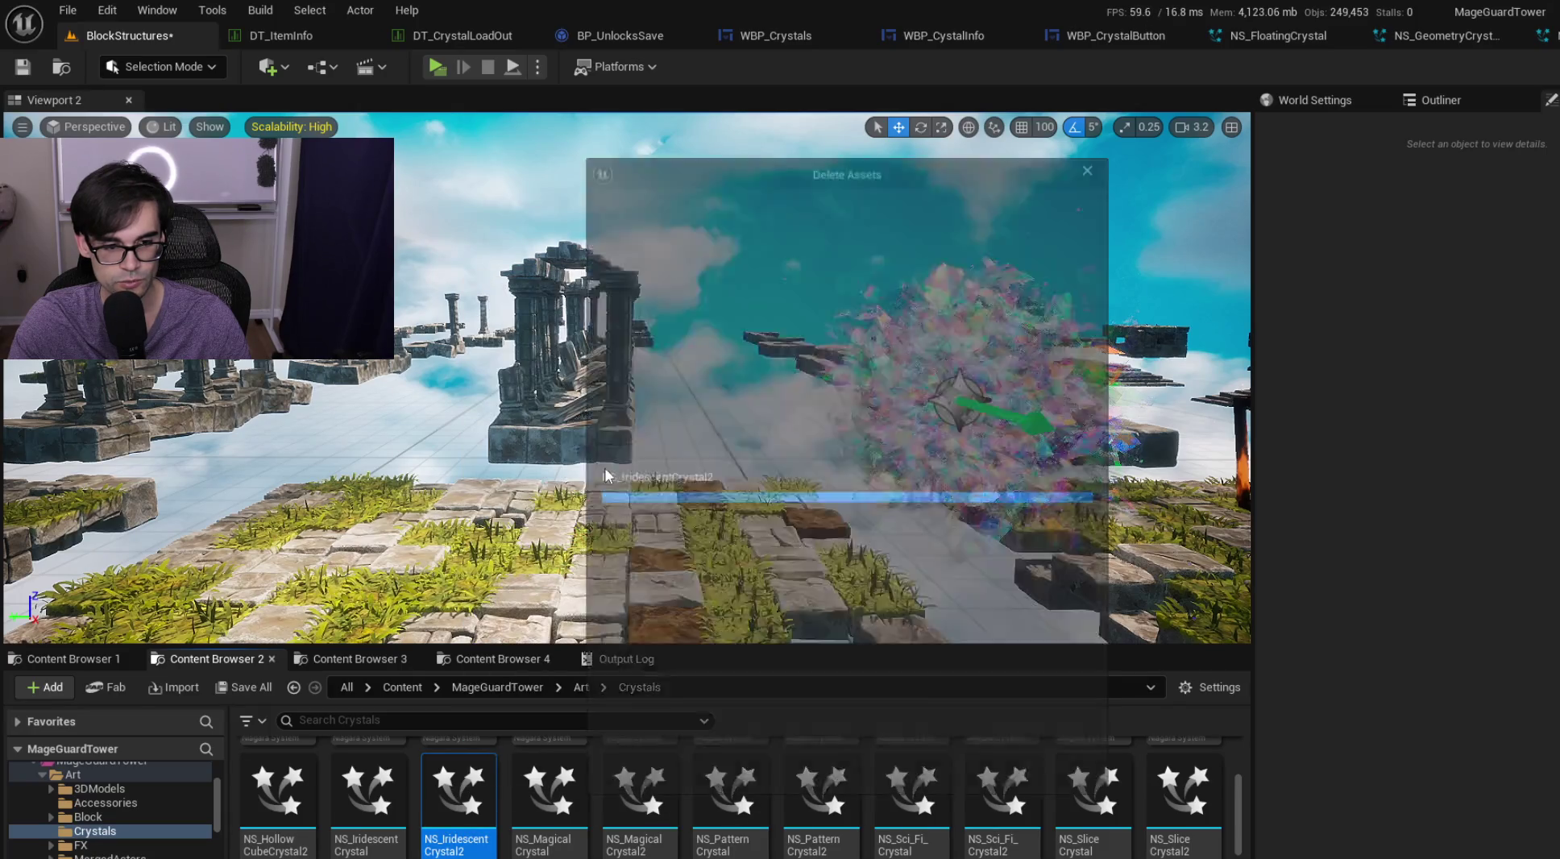
{"action": "left_click", "coordinate": [731, 770]}
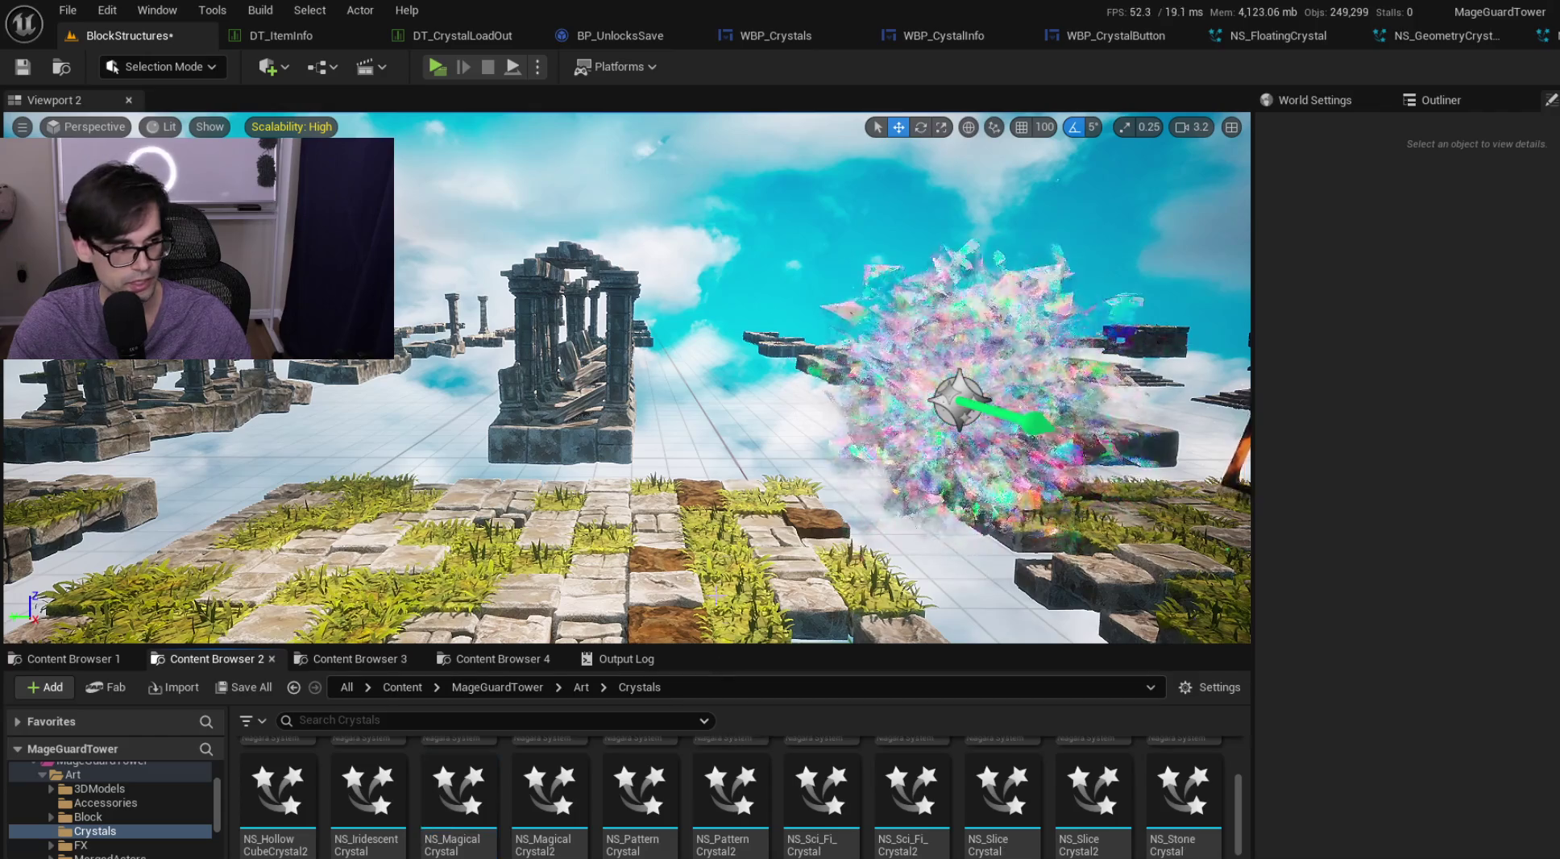
Step: Place NS_MagicalCrystal and slide it down onto the stone platform
{"action": "left_click_drag", "start_coordinate": [675, 465], "coordinate": [702, 437]}
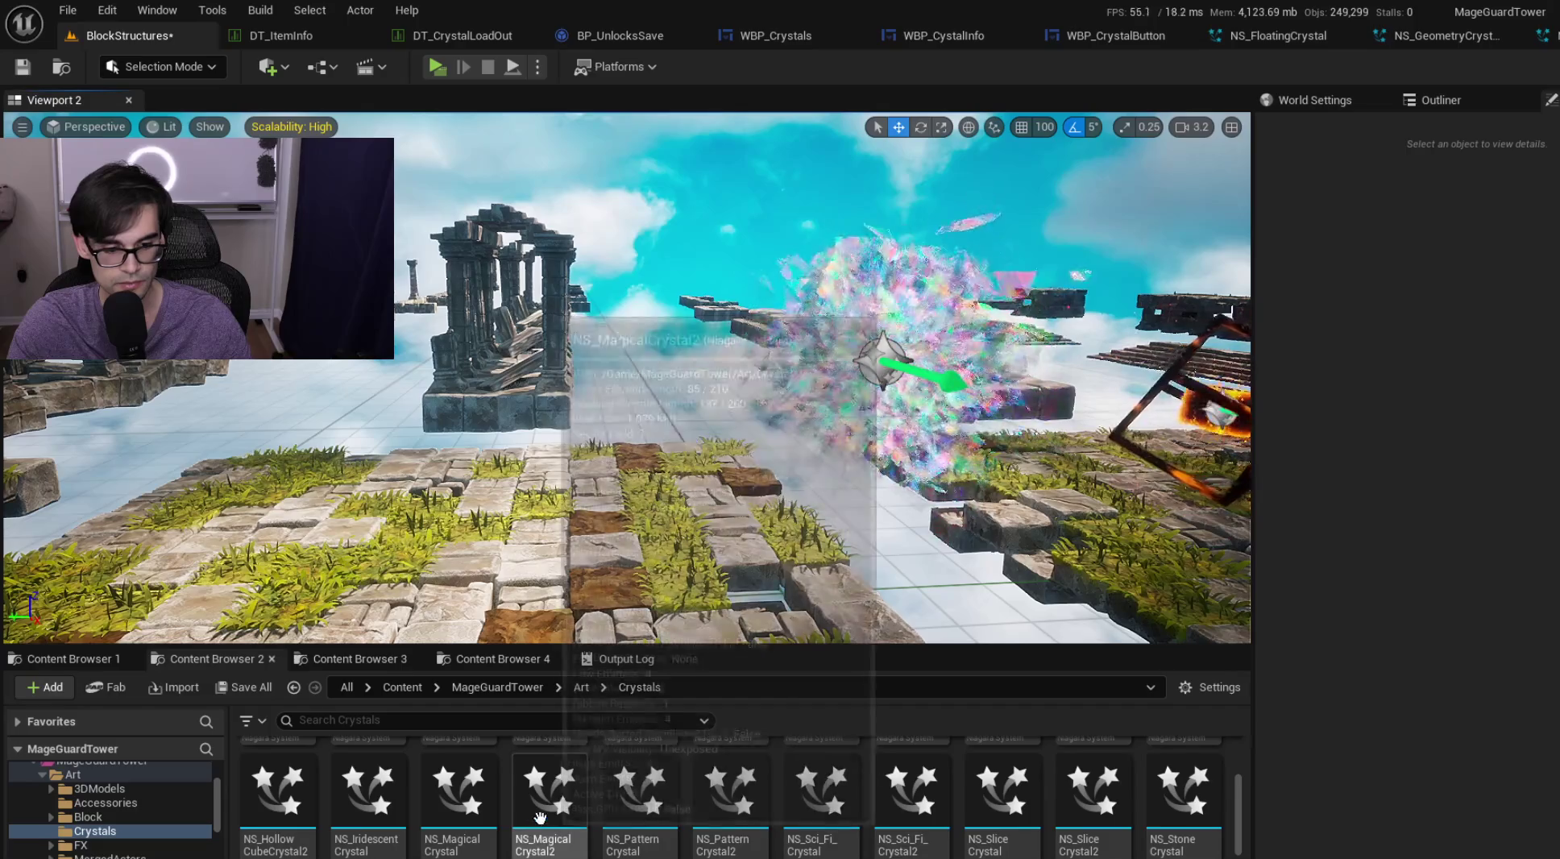
{"action": "left_click_drag", "start_coordinate": [456, 802], "coordinate": [617, 556]}
{"action": "mouse_move", "coordinate": [632, 407]}
{"action": "left_mouse_down"}
{"action": "mouse_move", "coordinate": [621, 379]}
{"action": "mouse_move", "coordinate": [613, 435]}
{"action": "mouse_move", "coordinate": [507, 435]}
{"action": "mouse_move", "coordinate": [742, 387]}
{"action": "mouse_move", "coordinate": [476, 378]}
{"action": "mouse_move", "coordinate": [924, 447]}
{"action": "mouse_move", "coordinate": [798, 430]}
{"action": "left_mouse_up"}
{"action": "mouse_move", "coordinate": [638, 401]}
{"action": "left_mouse_down"}
{"action": "mouse_move", "coordinate": [471, 379]}
{"action": "mouse_move", "coordinate": [875, 427]}
{"action": "mouse_move", "coordinate": [707, 407]}
{"action": "mouse_move", "coordinate": [707, 445]}
{"action": "left_mouse_up"}
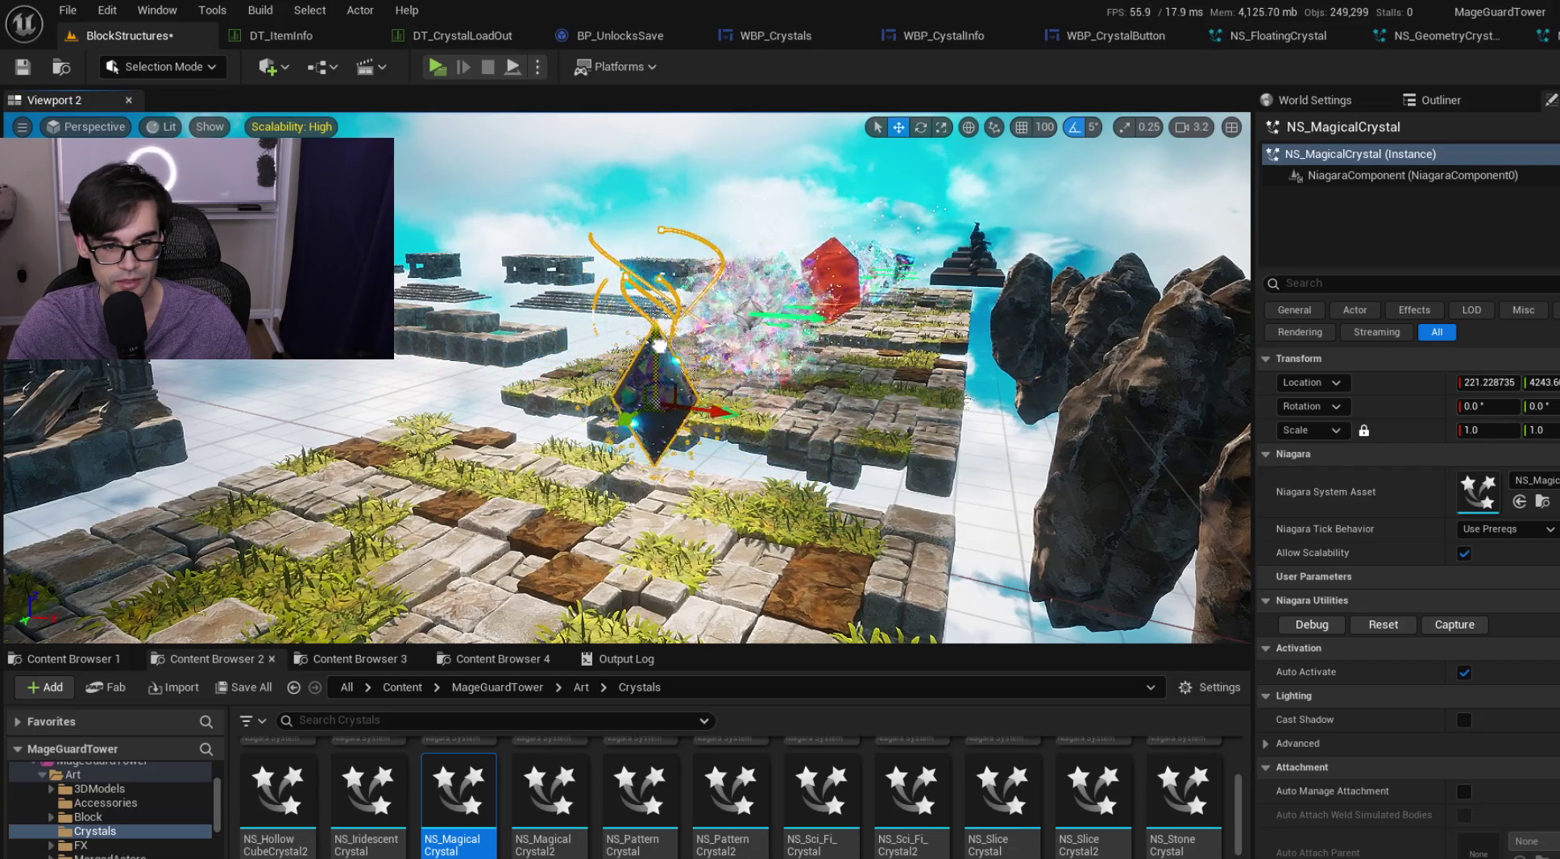
{"action": "left_click_drag", "start_coordinate": [647, 195], "coordinate": [656, 252]}
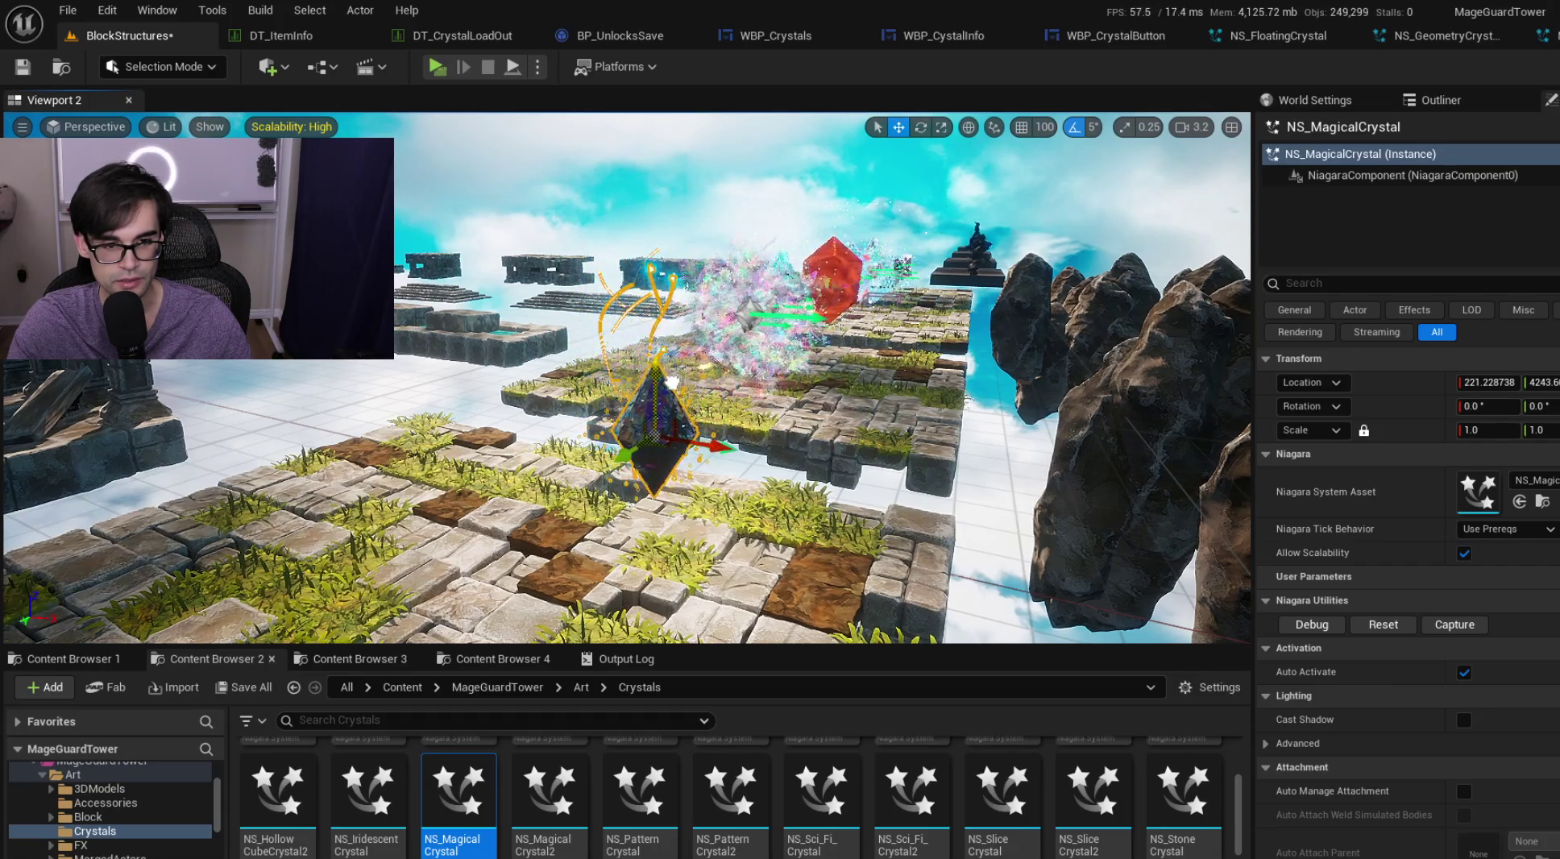
{"action": "left_click_drag", "start_coordinate": [657, 378], "coordinate": [403, 379]}
Step: Place NS_MagicalCrystal2 and NS_PatternCrystal beside the Magical crystal
{"action": "mouse_move", "coordinate": [548, 794]}
{"action": "left_mouse_down"}
{"action": "mouse_move", "coordinate": [593, 570]}
{"action": "mouse_move", "coordinate": [580, 392]}
{"action": "mouse_move", "coordinate": [702, 436]}
{"action": "mouse_move", "coordinate": [588, 419]}
{"action": "mouse_move", "coordinate": [850, 460]}
{"action": "mouse_move", "coordinate": [684, 441]}
{"action": "mouse_move", "coordinate": [610, 407]}
{"action": "mouse_move", "coordinate": [592, 375]}
{"action": "mouse_move", "coordinate": [629, 407]}
{"action": "left_mouse_up"}
{"action": "scroll", "coordinate": [636, 402], "scroll_direction": "up", "scroll_amount": 2}
{"action": "left_click_drag", "start_coordinate": [637, 819], "coordinate": [761, 412]}
{"action": "mouse_move", "coordinate": [621, 384]}
{"action": "left_mouse_down"}
{"action": "mouse_move", "coordinate": [637, 392]}
{"action": "mouse_move", "coordinate": [613, 401]}
{"action": "left_mouse_up"}
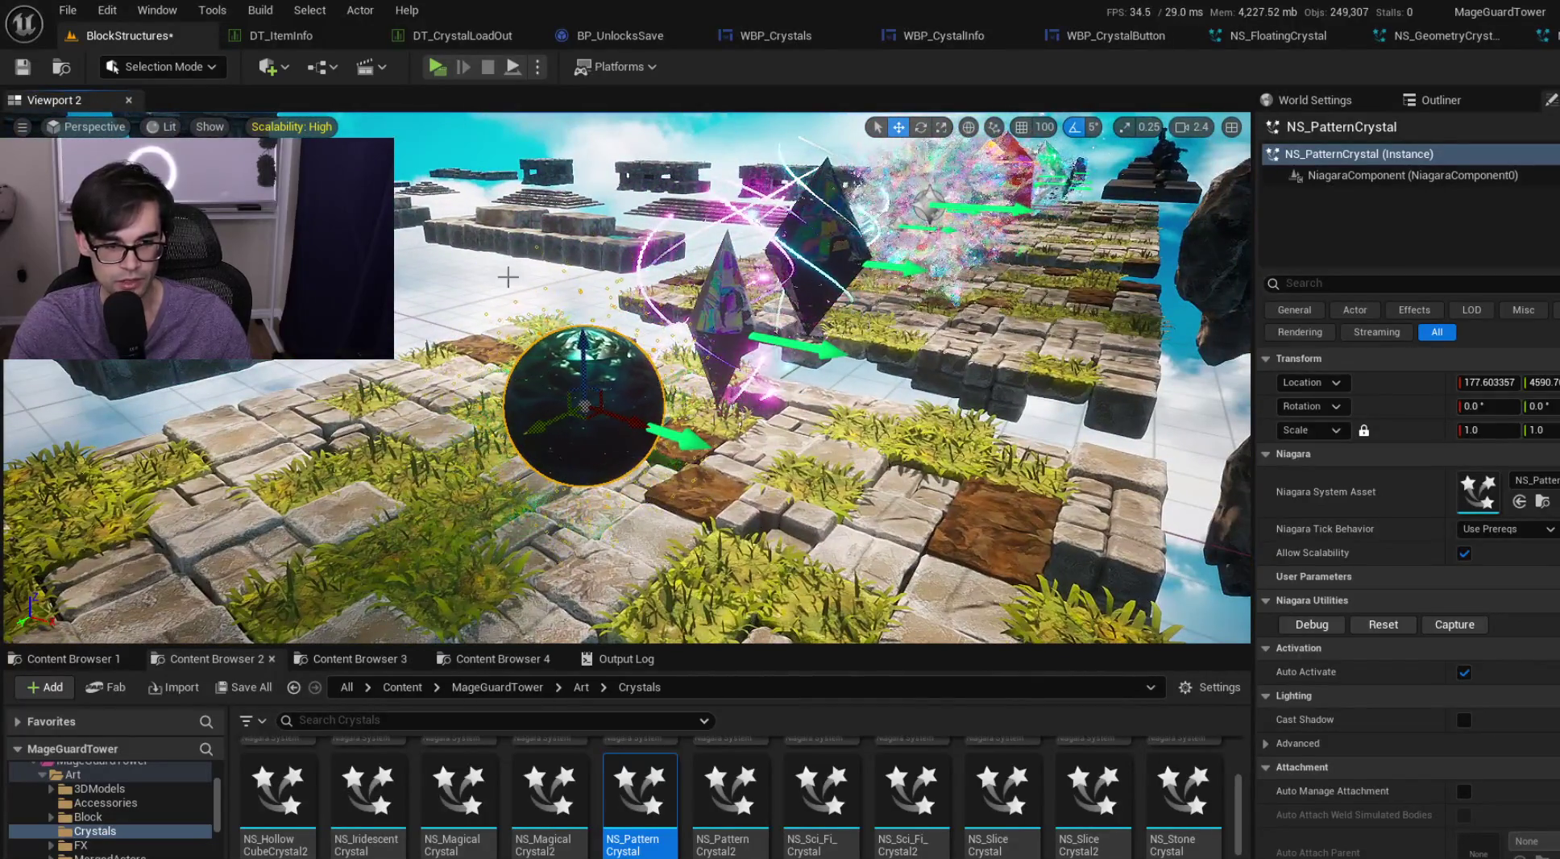
Step: Place NS_PatternCrystal2 at X 179.4 beside the original pattern crystal
{"action": "left_click", "coordinate": [507, 276]}
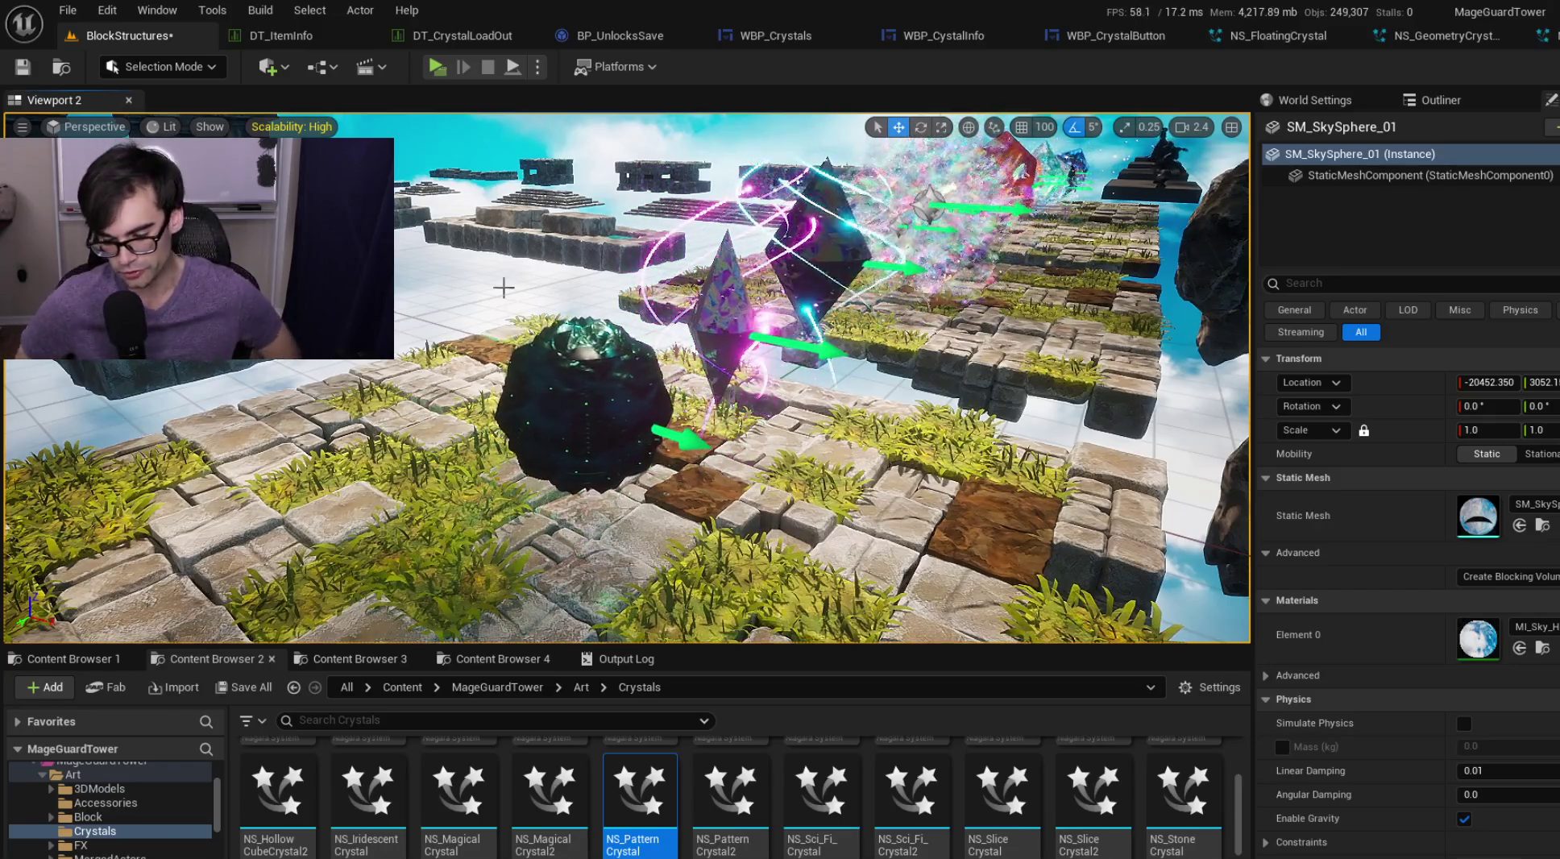
{"action": "mouse_move", "coordinate": [604, 407]}
{"action": "left_mouse_down"}
{"action": "mouse_move", "coordinate": [625, 283]}
{"action": "mouse_move", "coordinate": [685, 309]}
{"action": "mouse_move", "coordinate": [686, 290]}
{"action": "mouse_move", "coordinate": [698, 319]}
{"action": "mouse_move", "coordinate": [722, 294]}
{"action": "left_mouse_up"}
{"action": "left_click", "coordinate": [730, 794]}
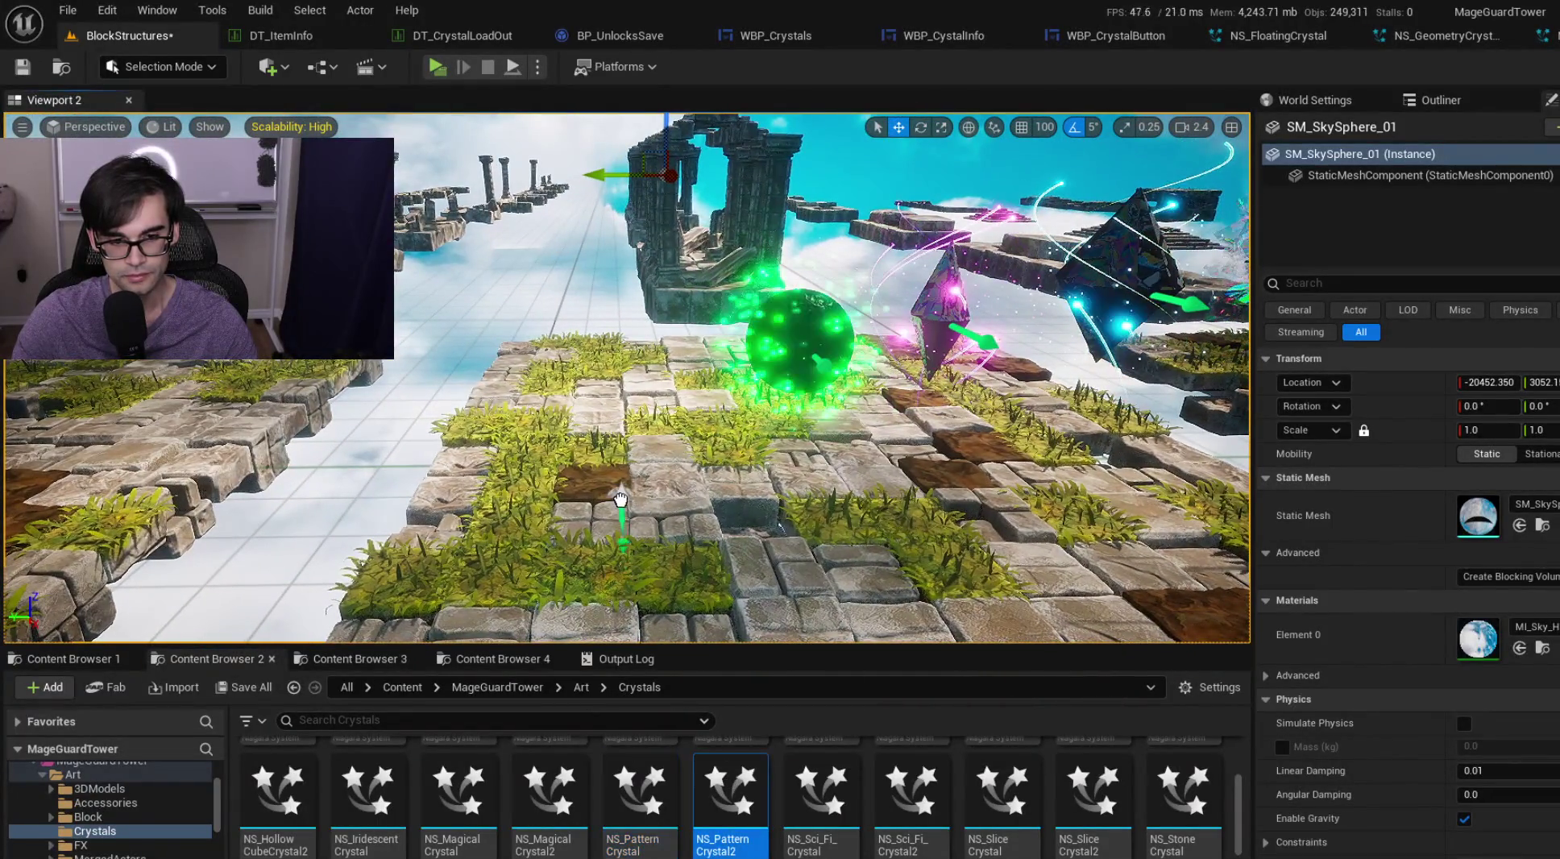
{"action": "left_click_drag", "start_coordinate": [621, 501], "coordinate": [622, 487]}
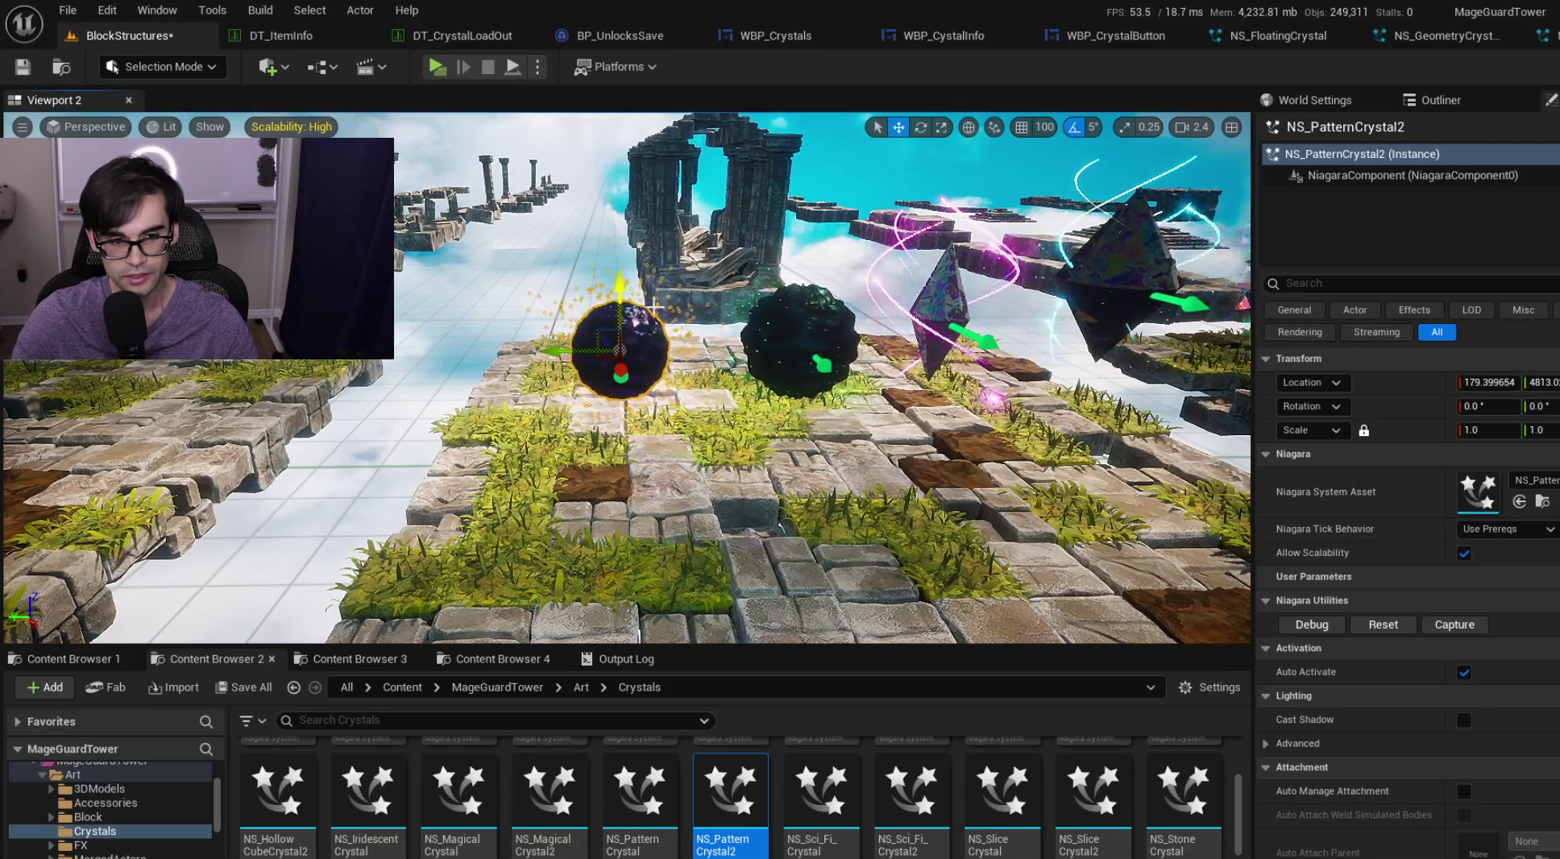
{"action": "scroll", "coordinate": [627, 379], "scroll_direction": "up", "scroll_amount": 2}
Step: Orbit the camera around both pattern crystal spheres to compare them
{"action": "left_click_drag", "start_coordinate": [713, 300], "coordinate": [753, 304]}
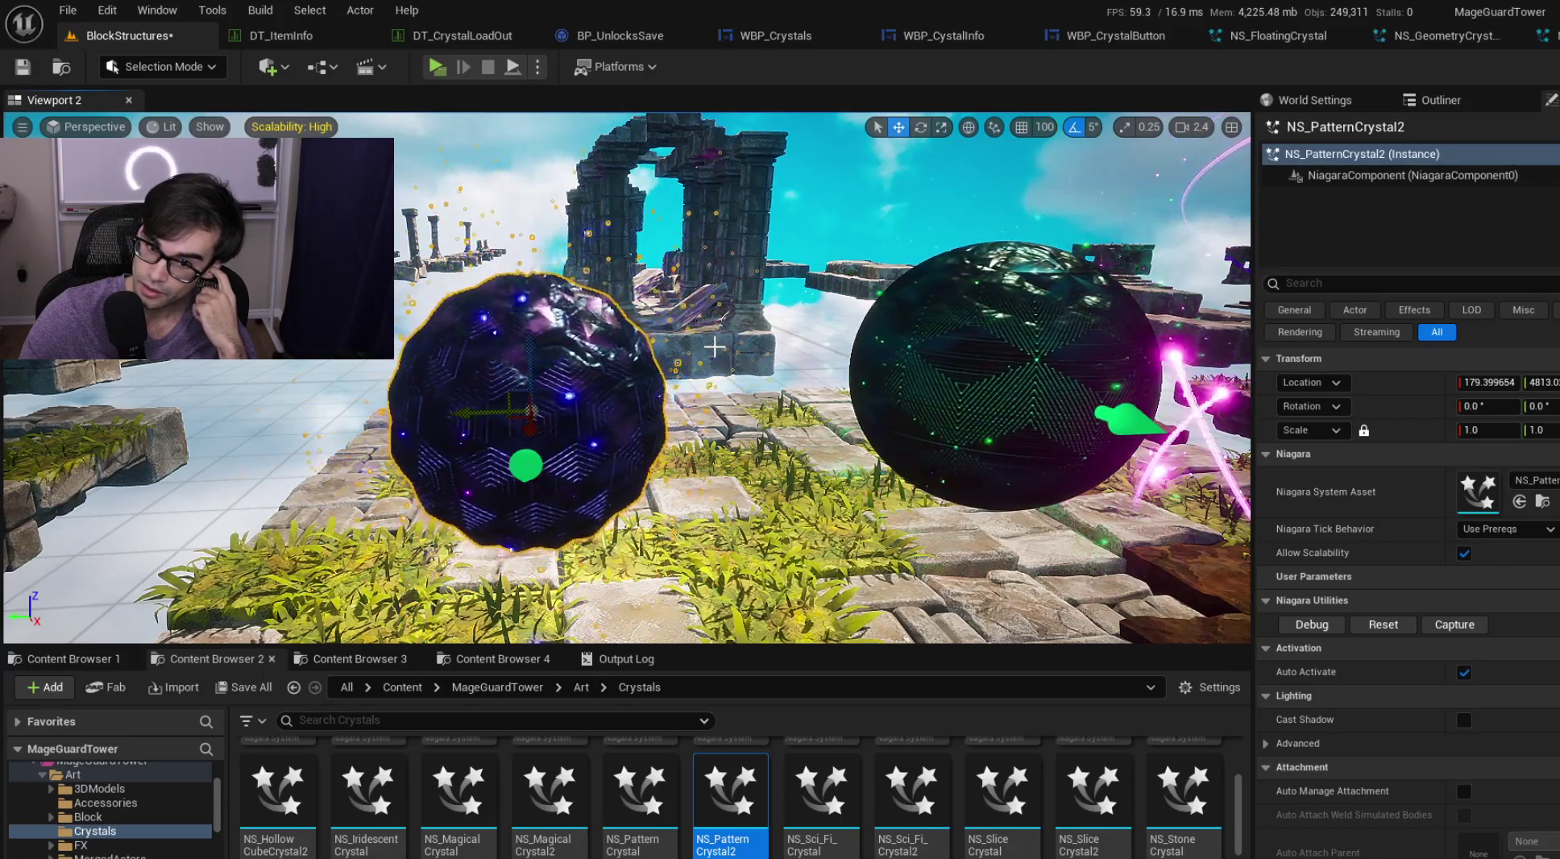
{"action": "mouse_move", "coordinate": [714, 347]}
{"action": "left_mouse_down"}
{"action": "mouse_move", "coordinate": [838, 323]}
{"action": "mouse_move", "coordinate": [786, 331]}
{"action": "left_mouse_up"}
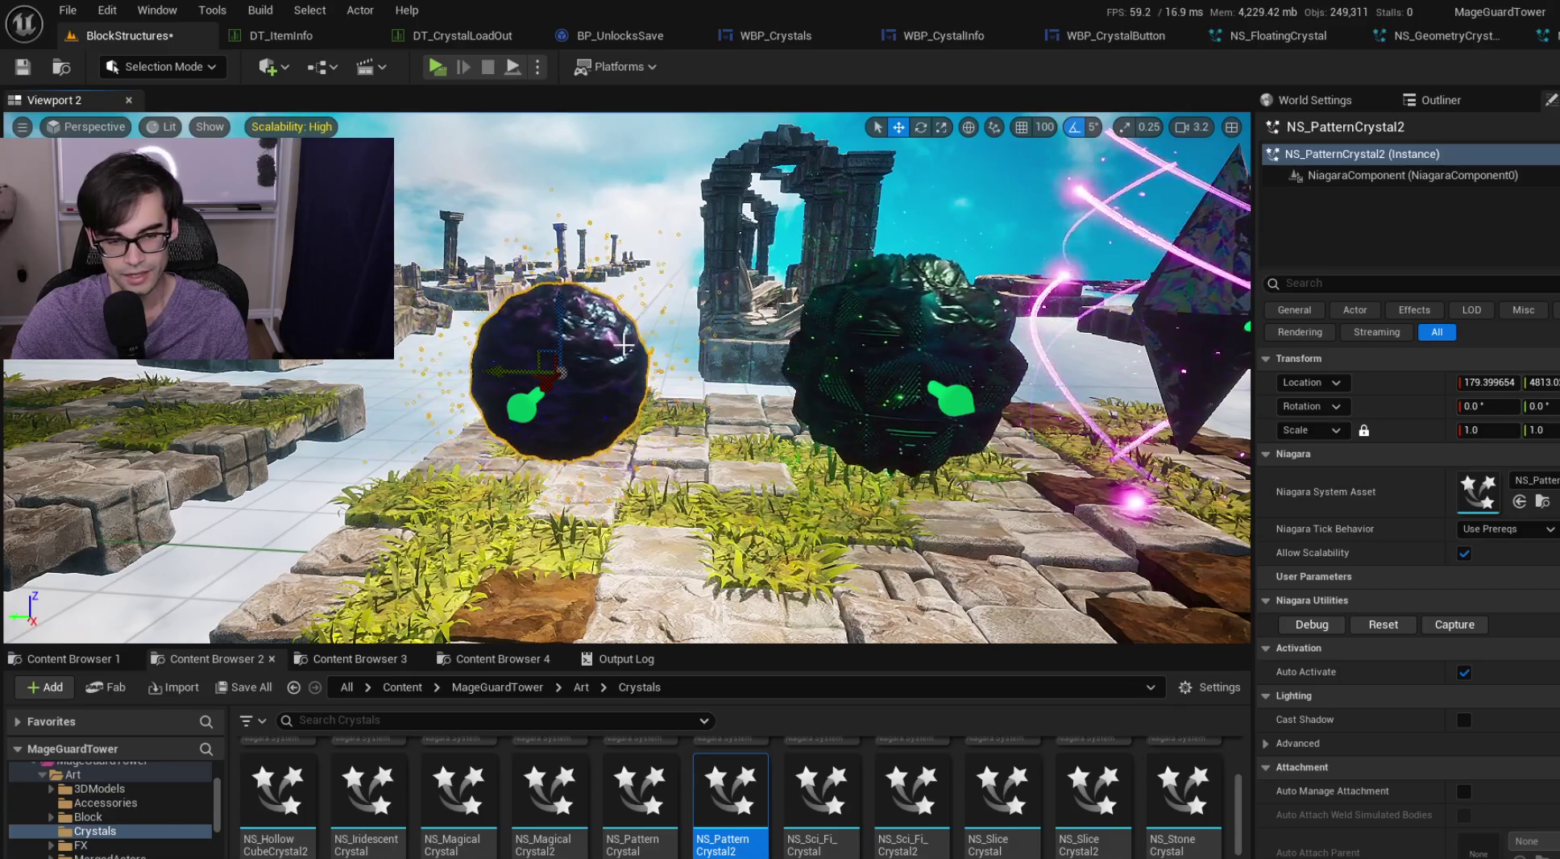
{"action": "left_click_drag", "start_coordinate": [786, 331], "coordinate": [733, 332]}
{"action": "scroll", "coordinate": [746, 331], "scroll_direction": "down", "scroll_amount": 1}
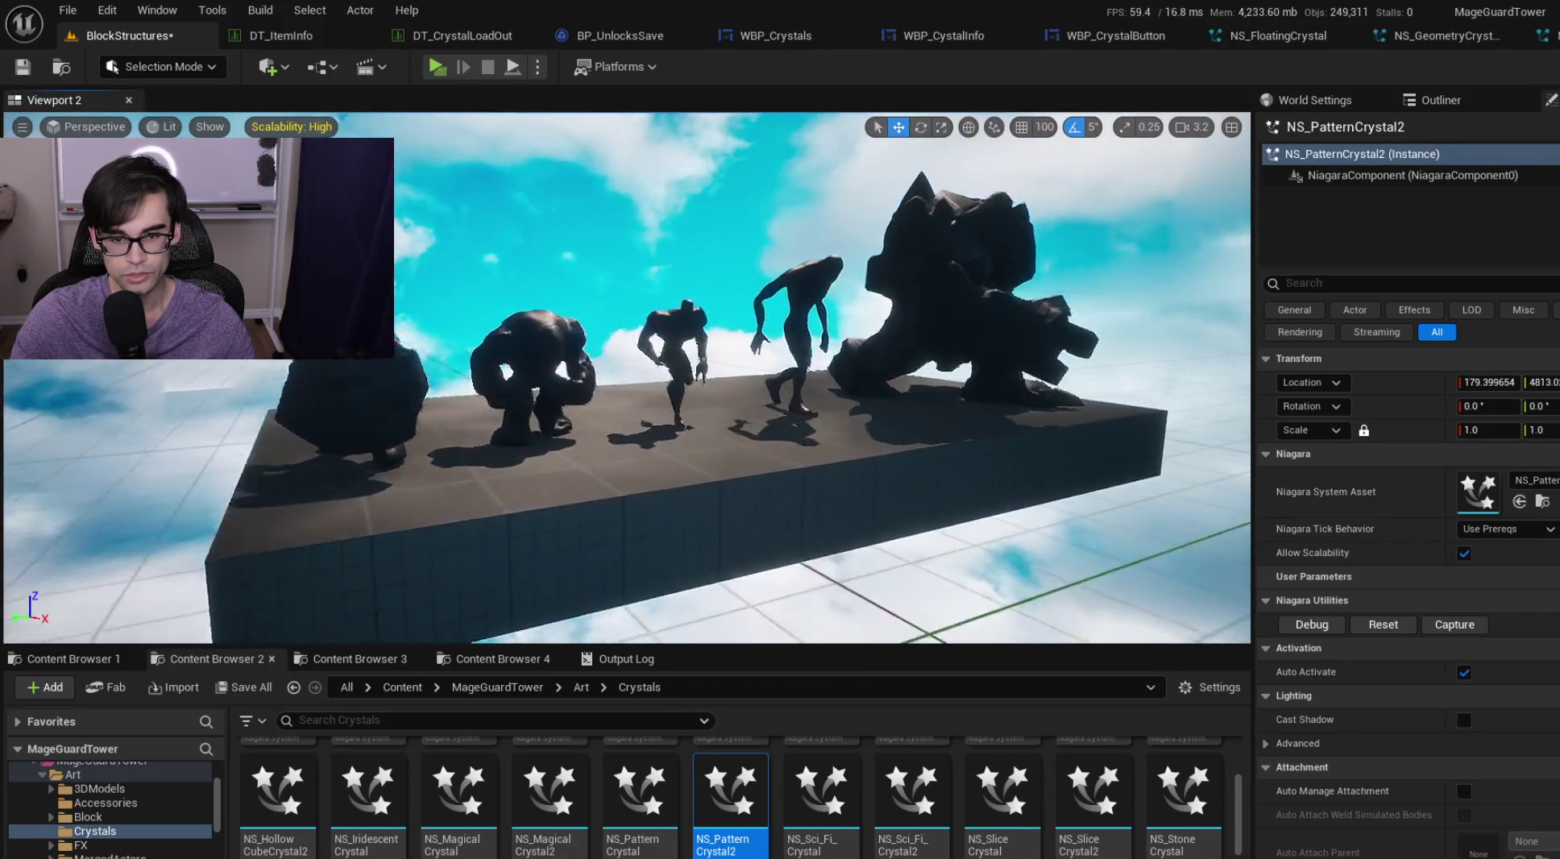
Step: Fly closer to the two spheres and delete the PatternCrystal2 actor from the level
{"action": "key", "text": "w"}
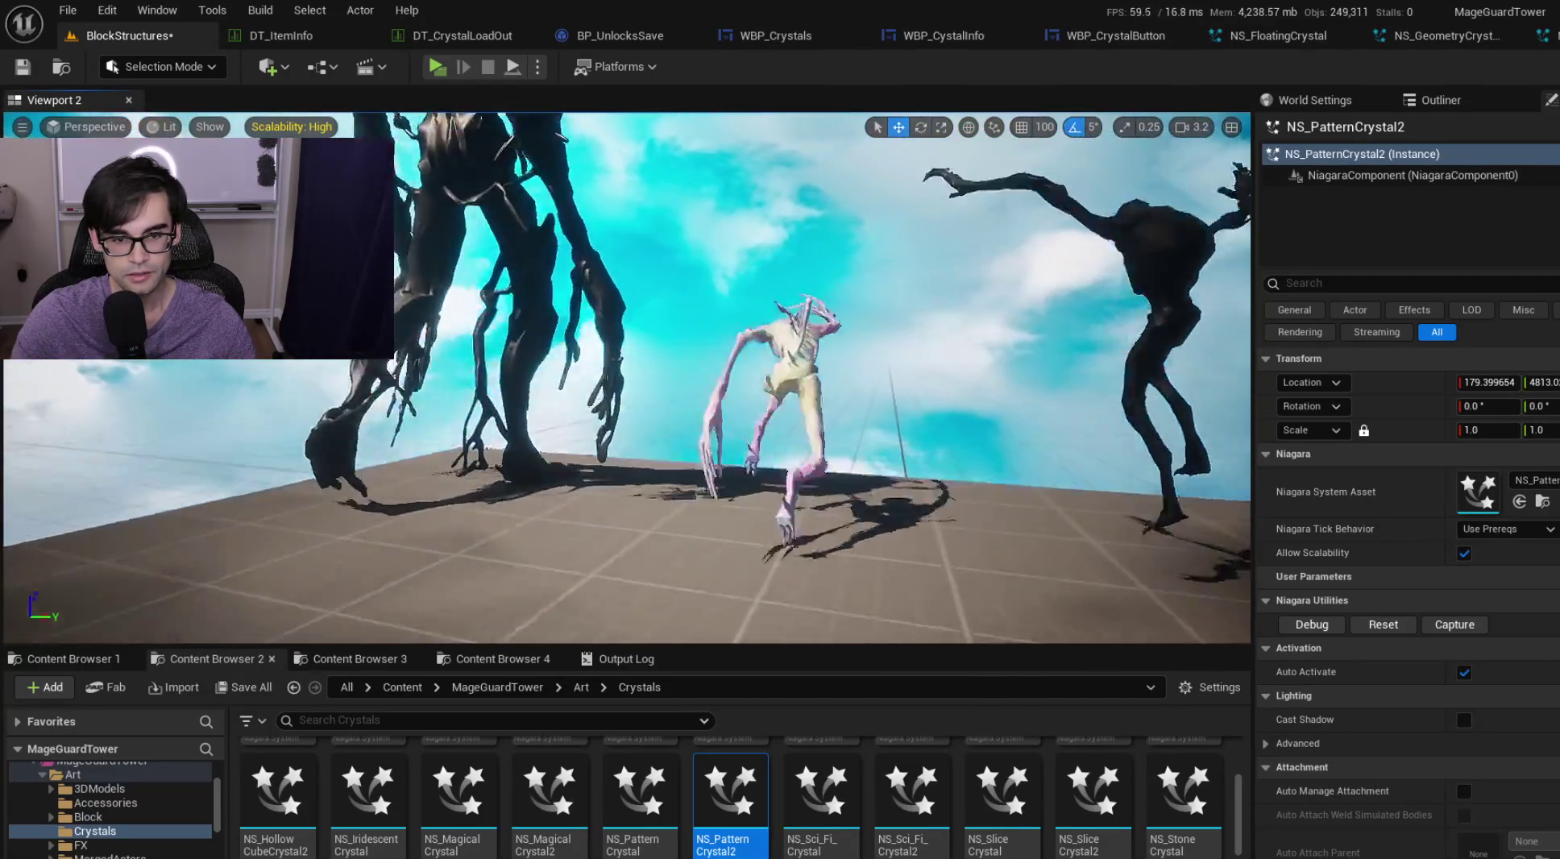
{"action": "scroll", "coordinate": [627, 377], "scroll_direction": "up", "scroll_amount": 1}
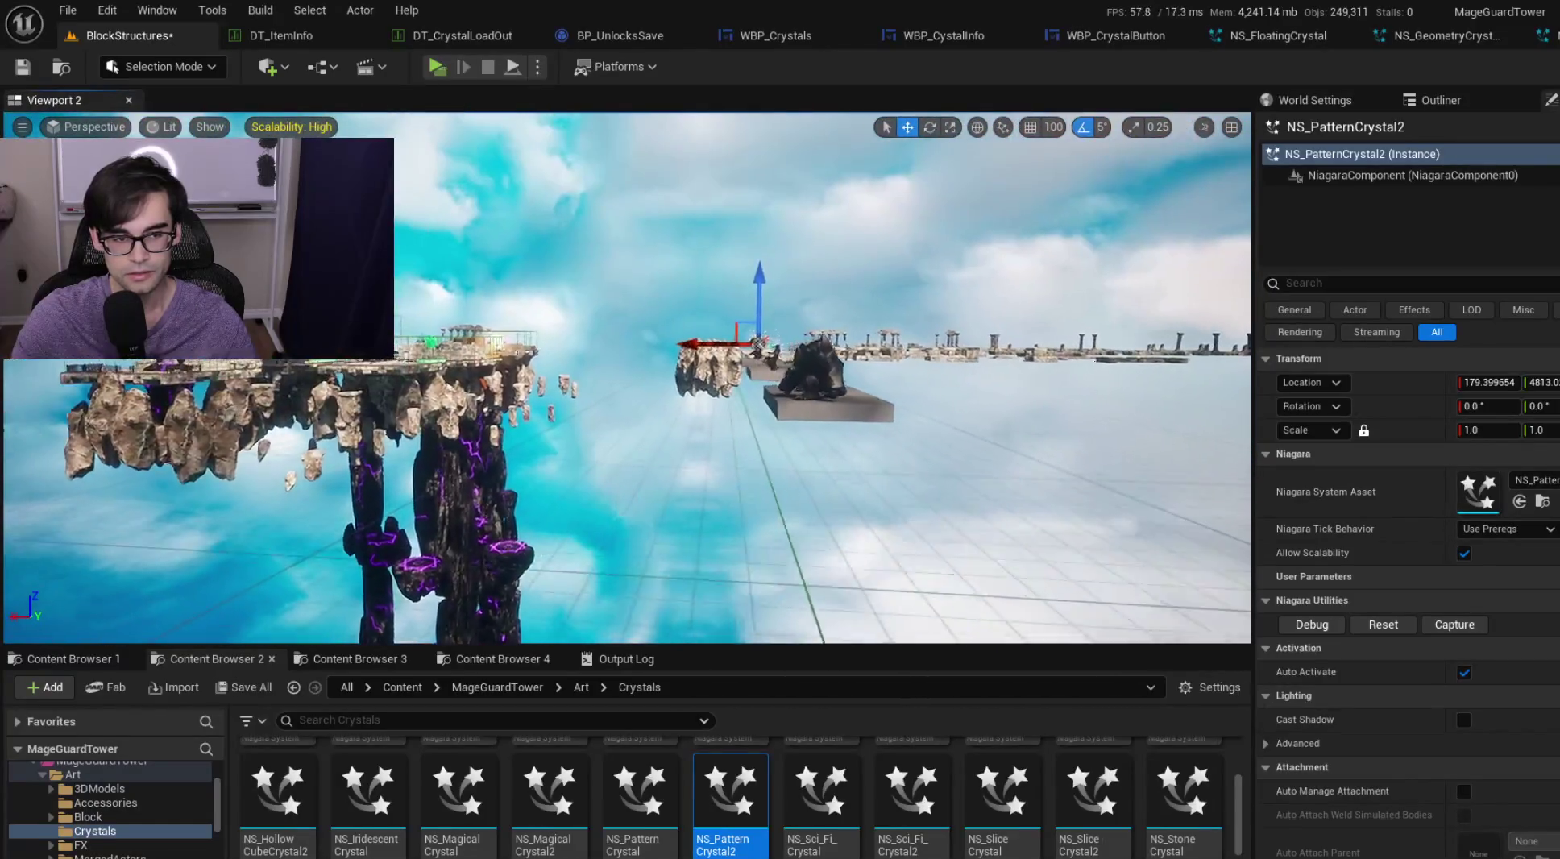
{"action": "scroll", "coordinate": [627, 377], "scroll_direction": "up", "scroll_amount": 2}
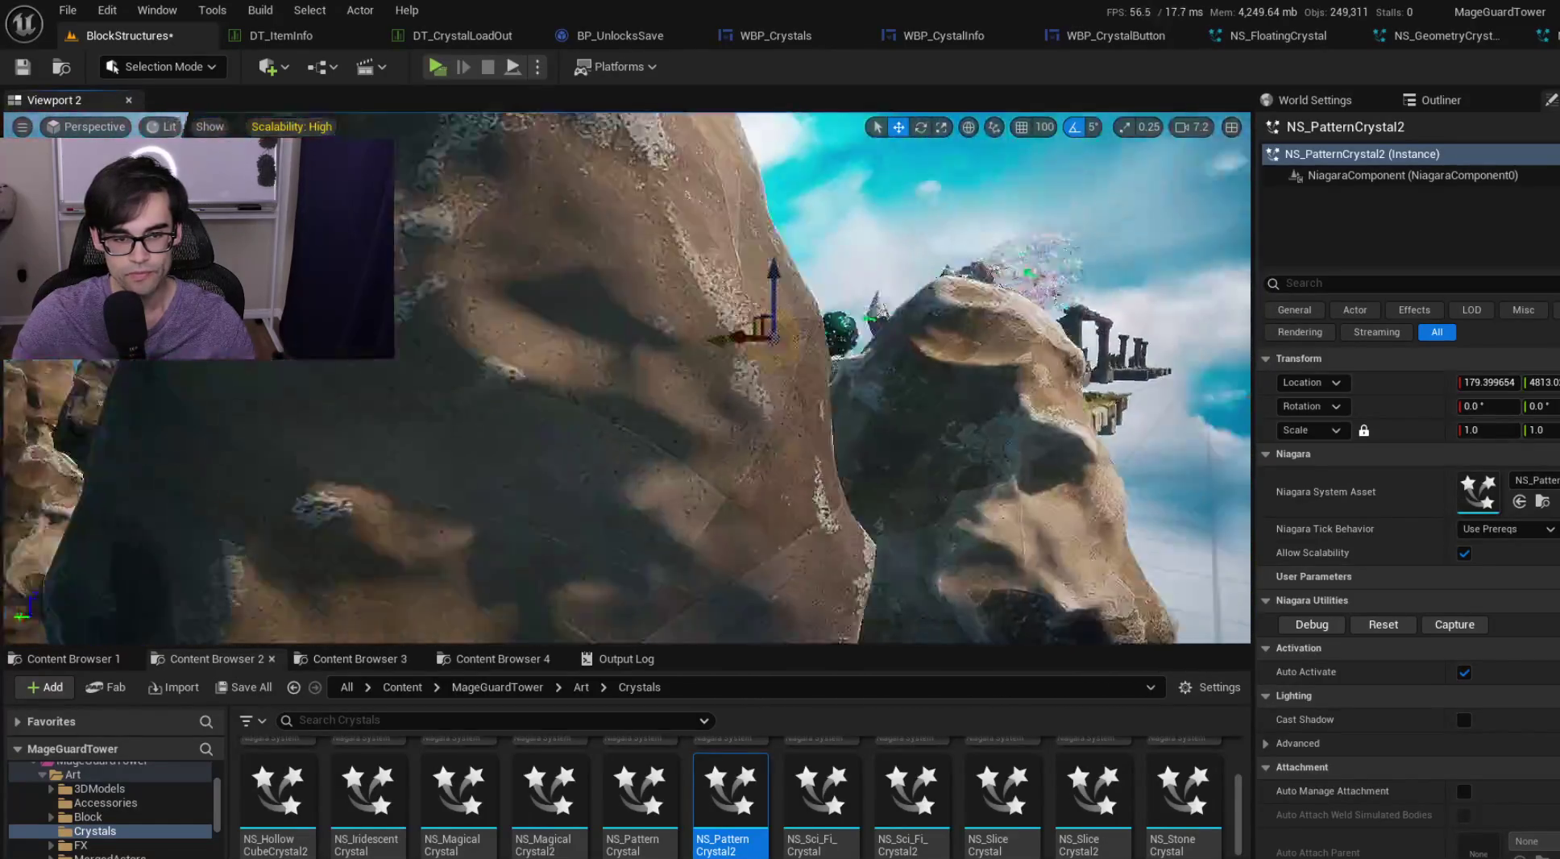
{"action": "scroll", "coordinate": [627, 377], "scroll_direction": "down", "scroll_amount": 3}
{"action": "key", "text": "w"}
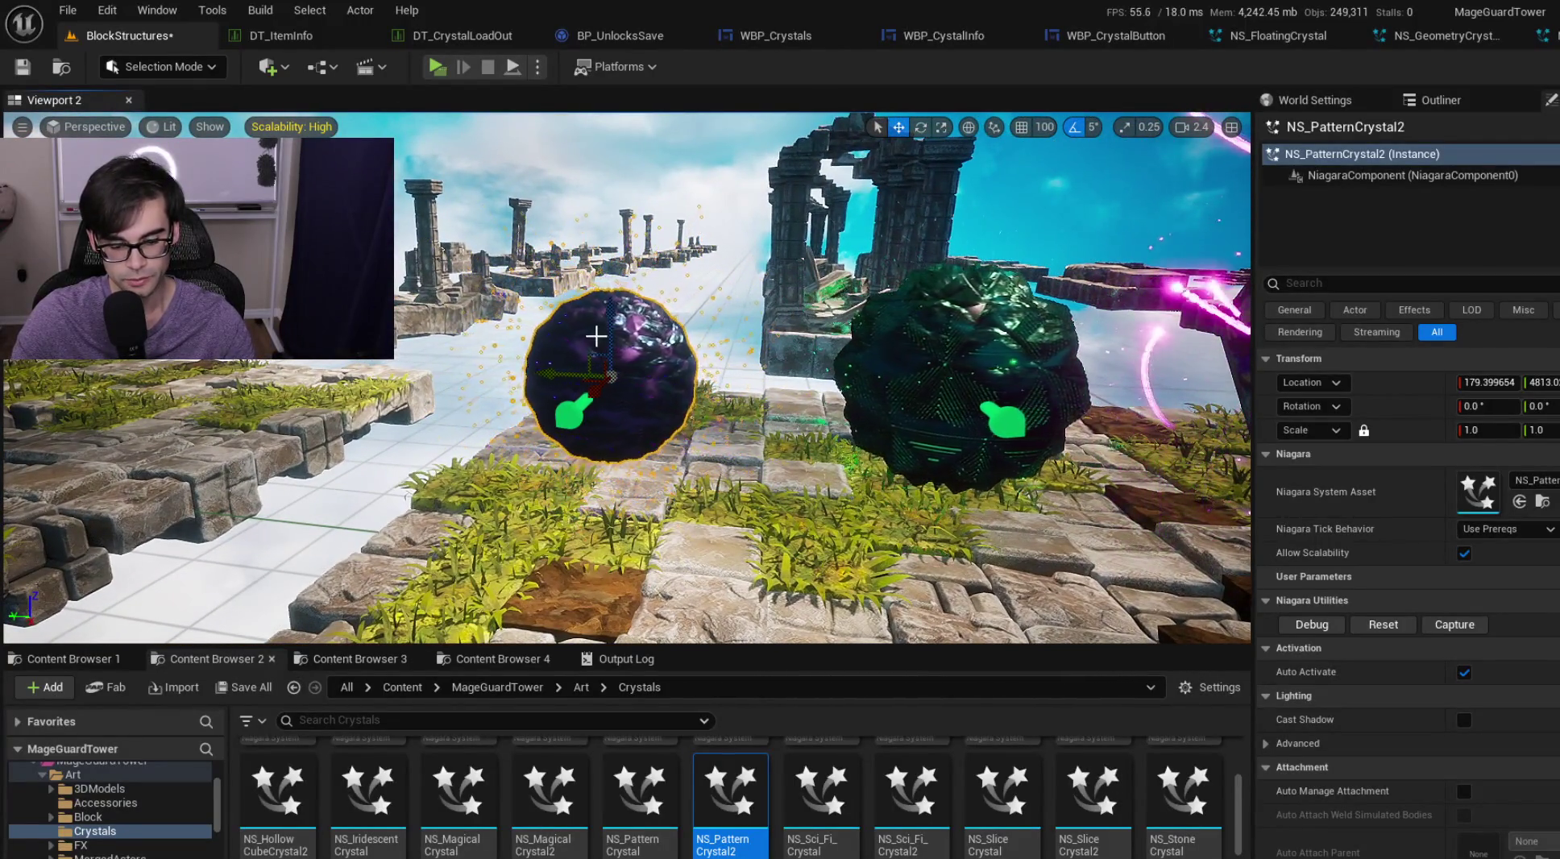
{"action": "key", "text": "Delete"}
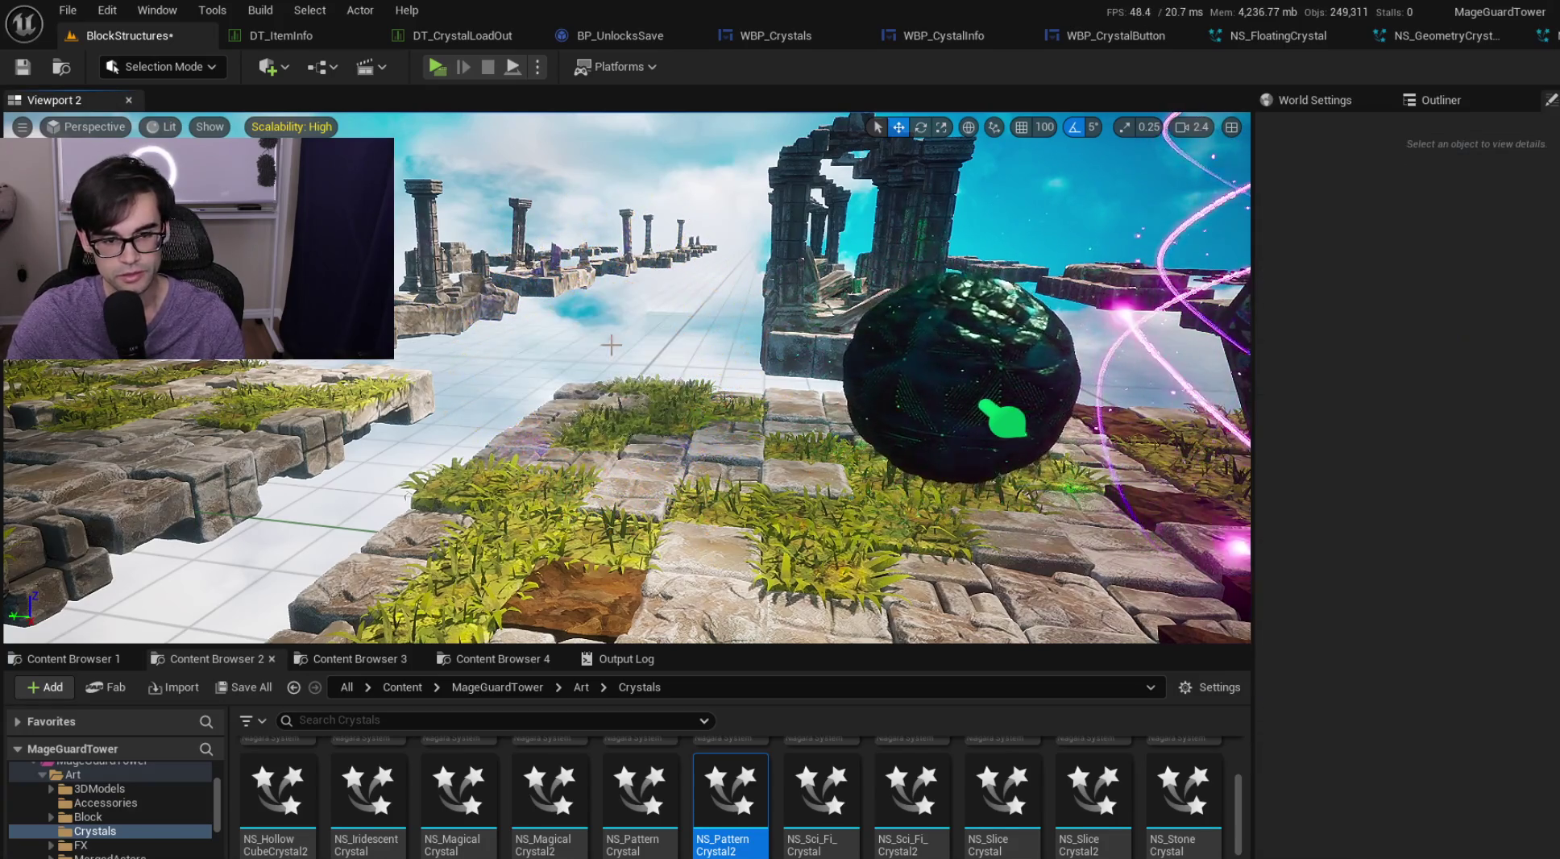
Step: Delete the NS_PatternCrystal2 asset from the Crystals folder, then place NS_Sci_Fi_Crystal
{"action": "right_click", "coordinate": [738, 798]}
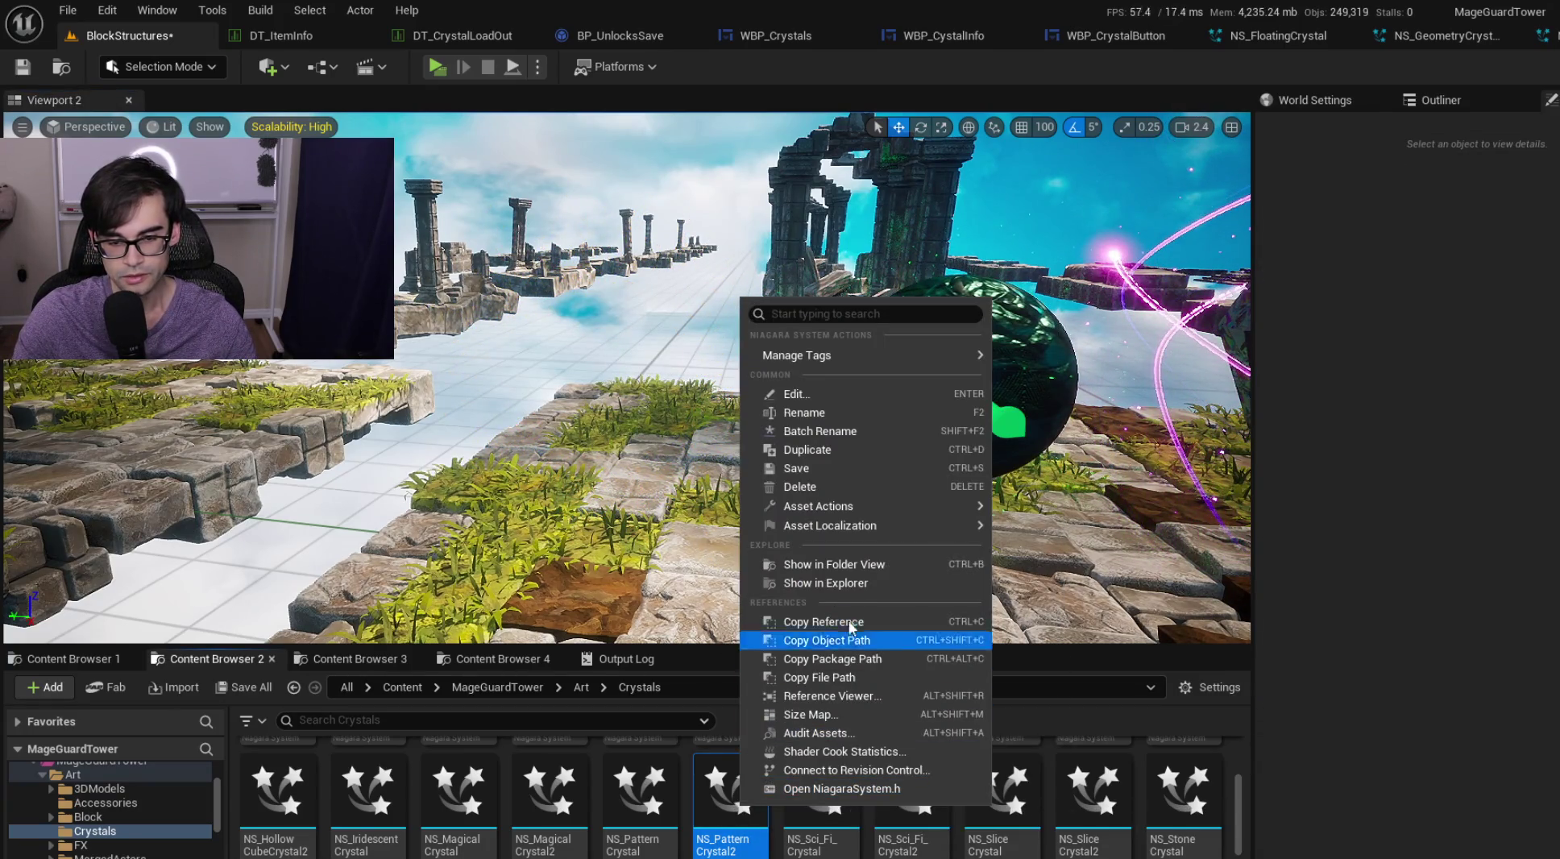
{"action": "left_click", "coordinate": [851, 487]}
{"action": "left_click", "coordinate": [764, 770]}
{"action": "mouse_move", "coordinate": [729, 794]}
{"action": "left_mouse_down"}
{"action": "mouse_move", "coordinate": [689, 556]}
{"action": "mouse_move", "coordinate": [655, 538]}
{"action": "left_mouse_up"}
Step: Focus on NS_Sci_Fi_Crystal, shift it to X 58.8, and compare it with the red crystal
{"action": "key", "text": "f"}
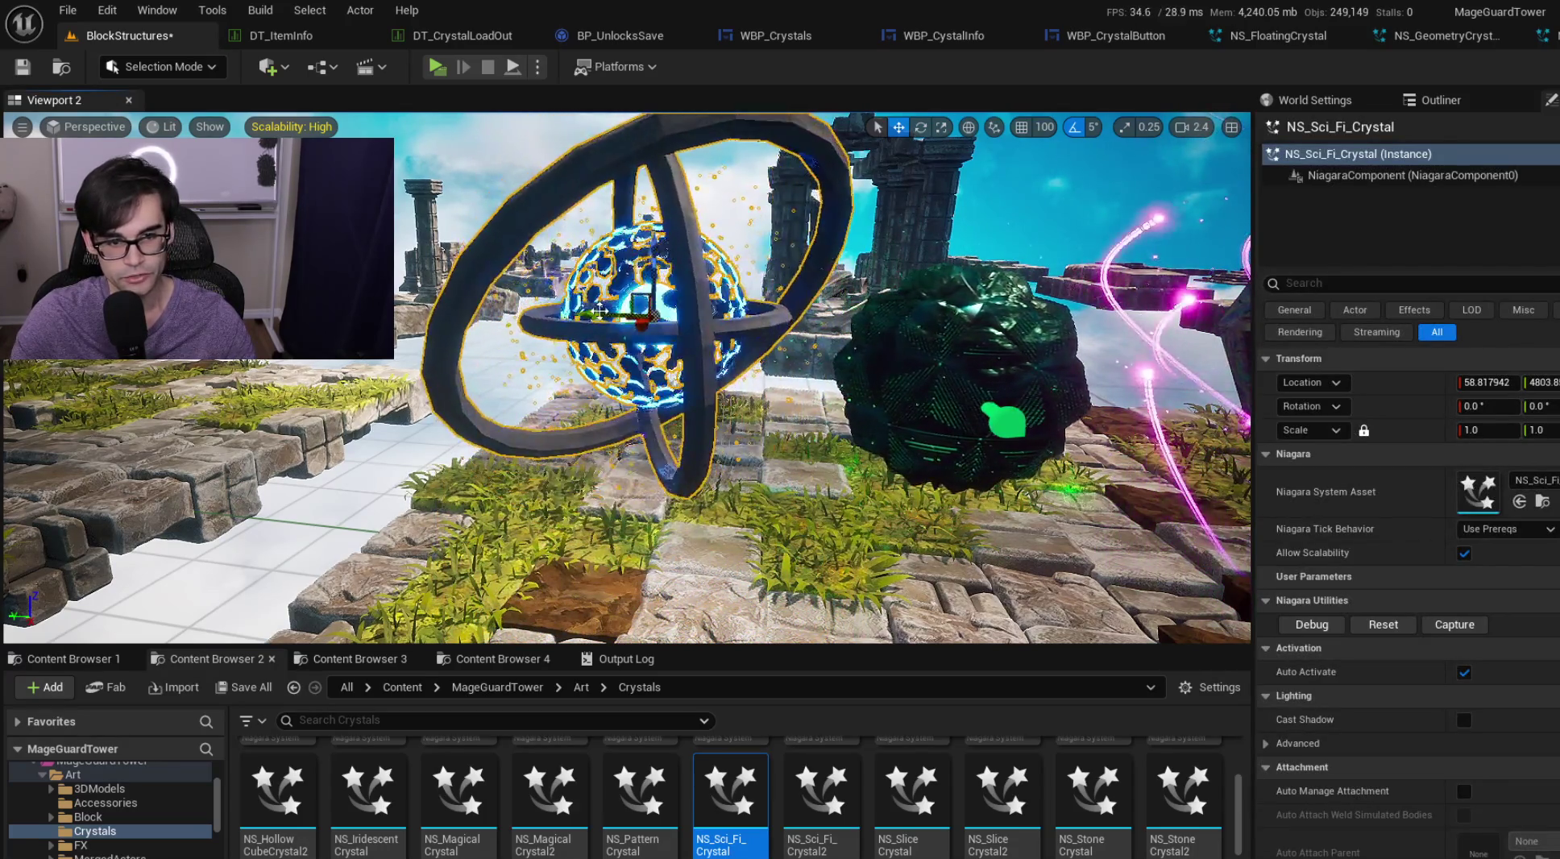
{"action": "mouse_move", "coordinate": [630, 332]}
{"action": "left_mouse_down"}
{"action": "mouse_move", "coordinate": [637, 379]}
{"action": "mouse_move", "coordinate": [959, 372]}
{"action": "mouse_move", "coordinate": [711, 515]}
{"action": "left_mouse_up"}
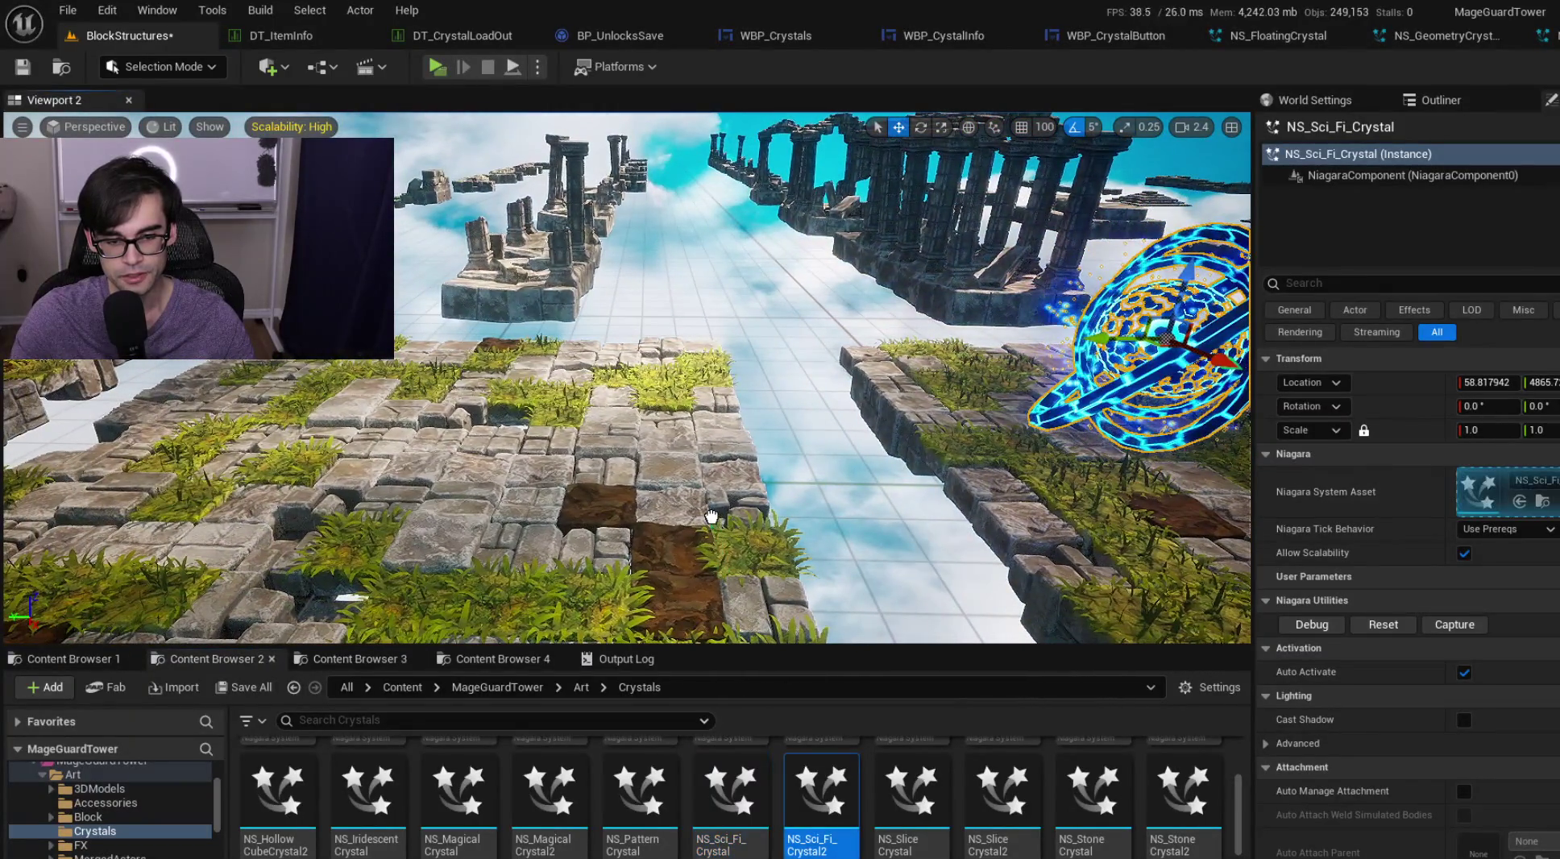
{"action": "left_click_drag", "start_coordinate": [710, 516], "coordinate": [435, 366]}
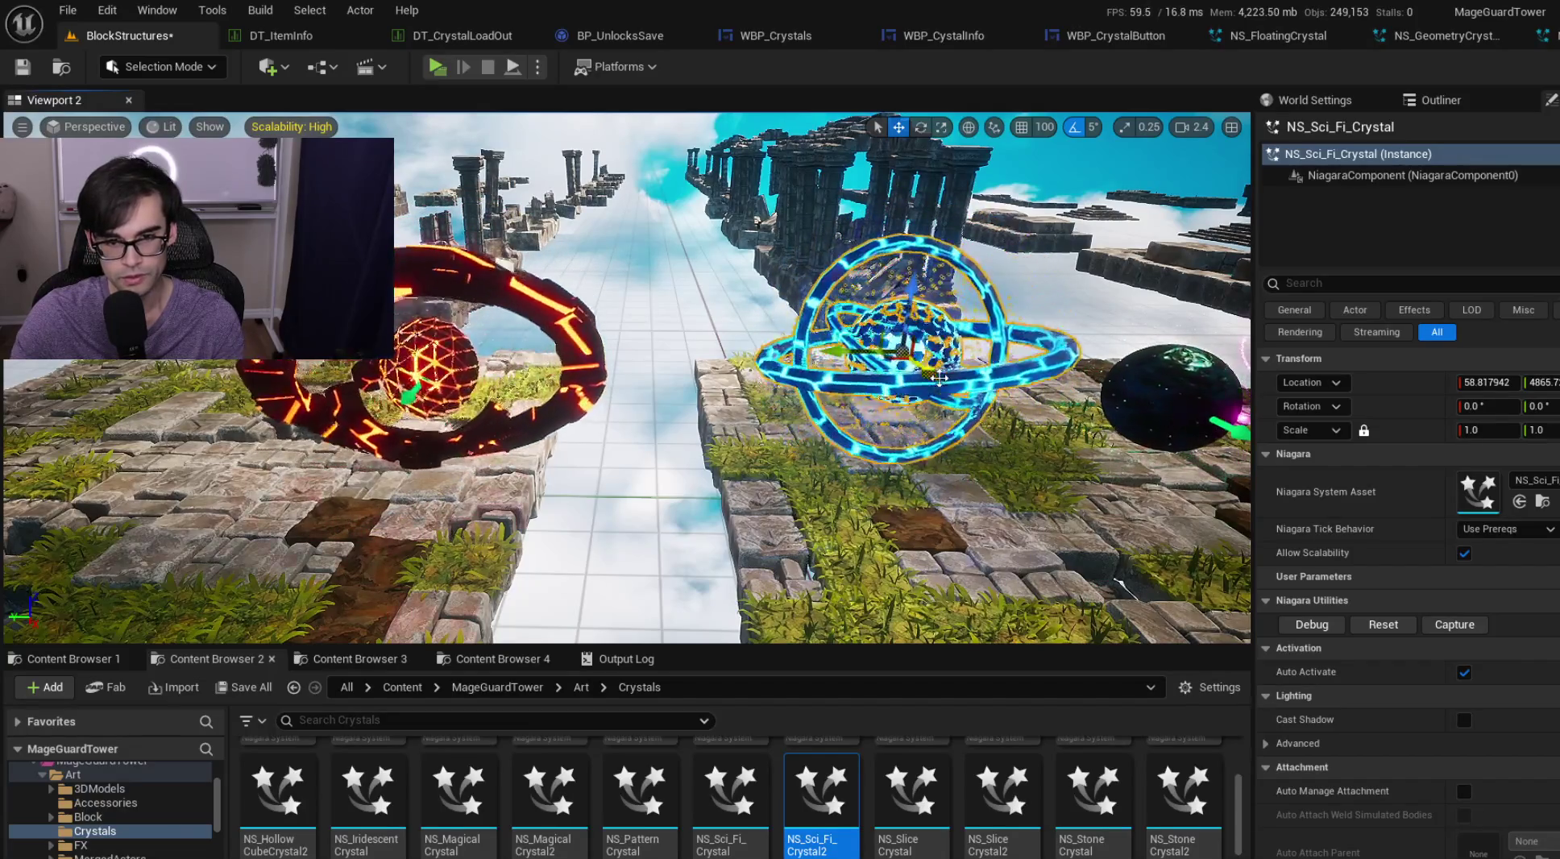
{"action": "mouse_move", "coordinate": [647, 367]}
{"action": "left_mouse_down"}
{"action": "mouse_move", "coordinate": [685, 355]}
{"action": "mouse_move", "coordinate": [645, 395]}
{"action": "mouse_move", "coordinate": [623, 376]}
{"action": "left_mouse_up"}
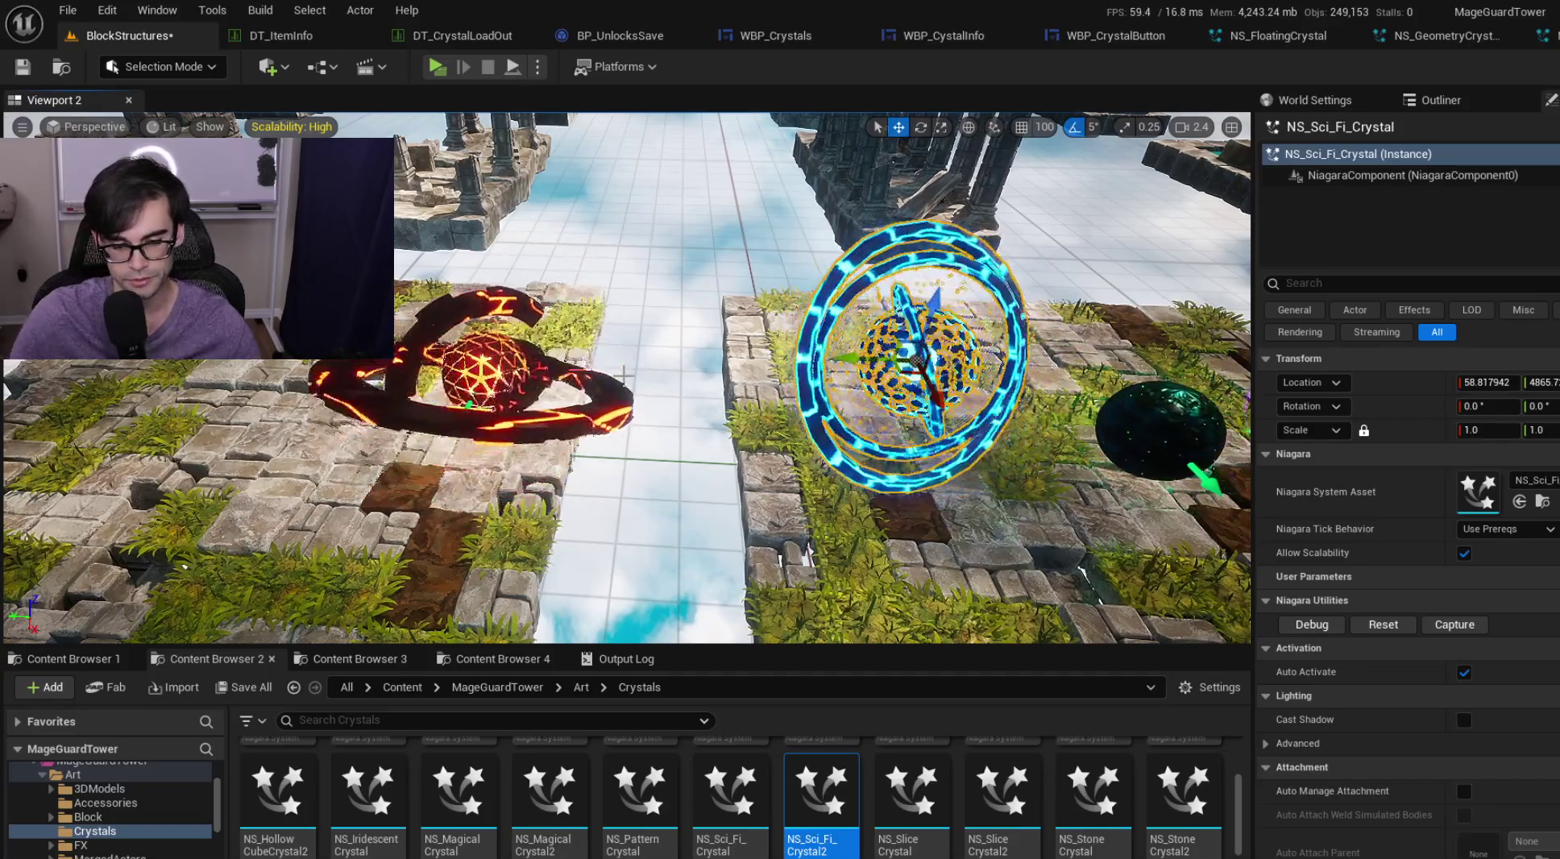
{"action": "left_click_drag", "start_coordinate": [638, 363], "coordinate": [597, 353]}
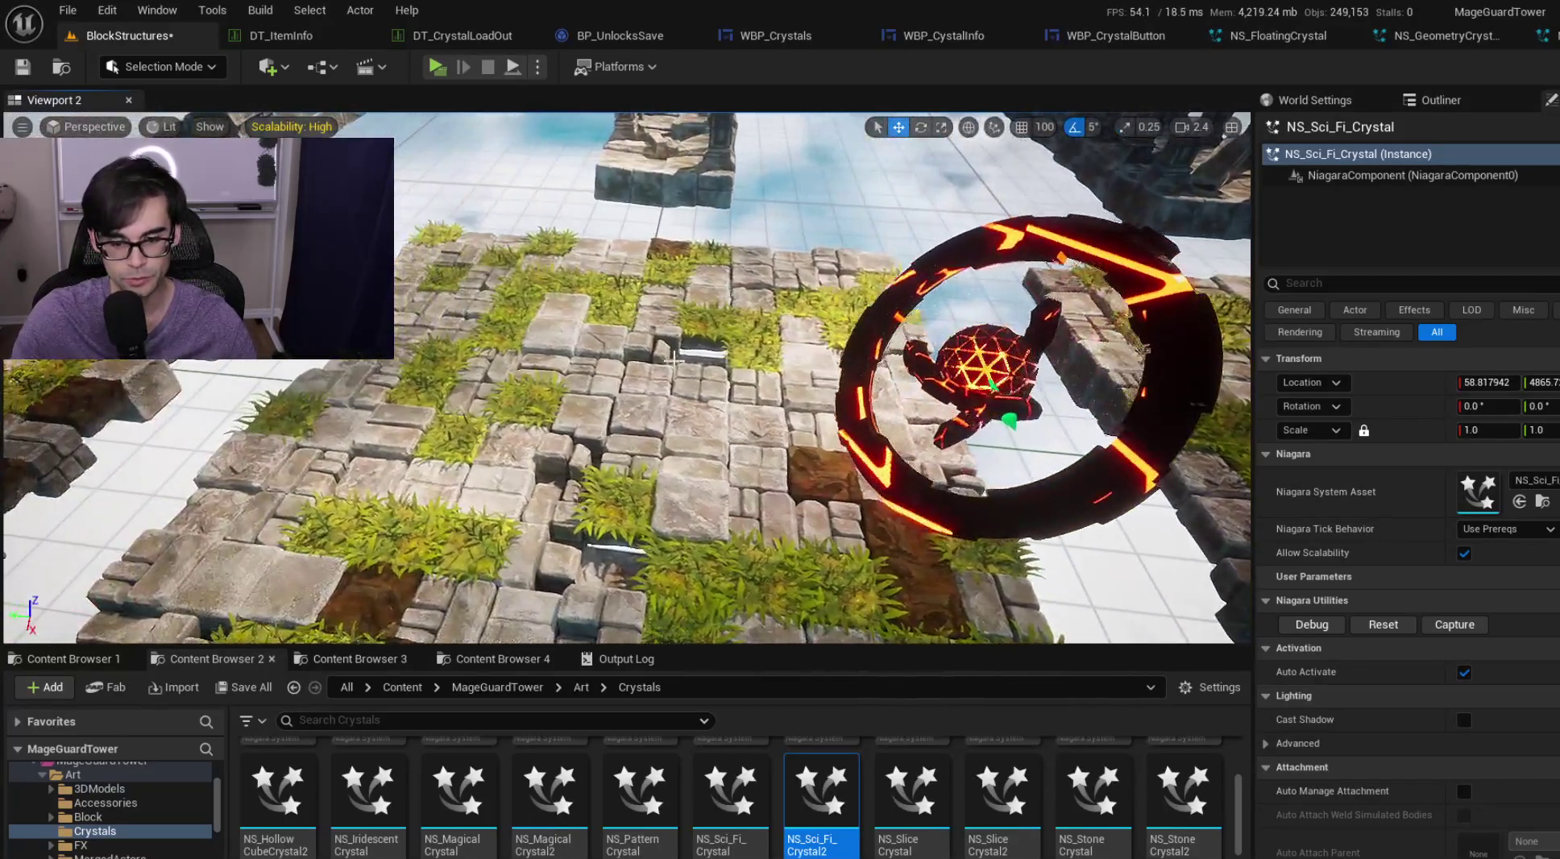